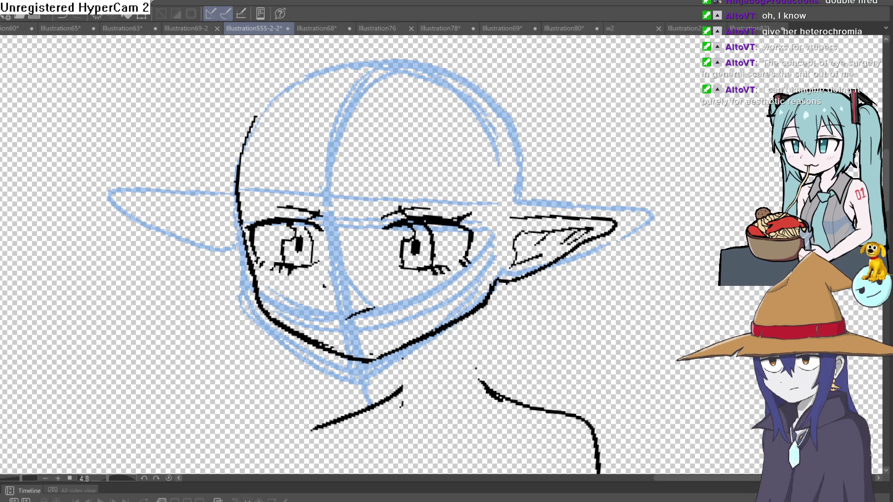
Step: Ink zigzag bangs across the forehead, with strands above the right eye and to the left
mouse_move(375, 170)
mouse_down()
mouse_move(390, 207)
mouse_move(379, 239)
mouse_up()
mouse_move(403, 209)
mouse_down()
mouse_move(433, 137)
mouse_move(412, 228)
mouse_move(454, 135)
mouse_move(468, 251)
mouse_up()
mouse_move(479, 149)
mouse_down()
mouse_move(472, 307)
mouse_move(488, 314)
mouse_move(512, 163)
mouse_up()
drag(375, 170, 325, 217)
drag(302, 139, 321, 214)
mouse_move(268, 147)
mouse_down()
mouse_move(281, 207)
mouse_move(251, 226)
mouse_up()
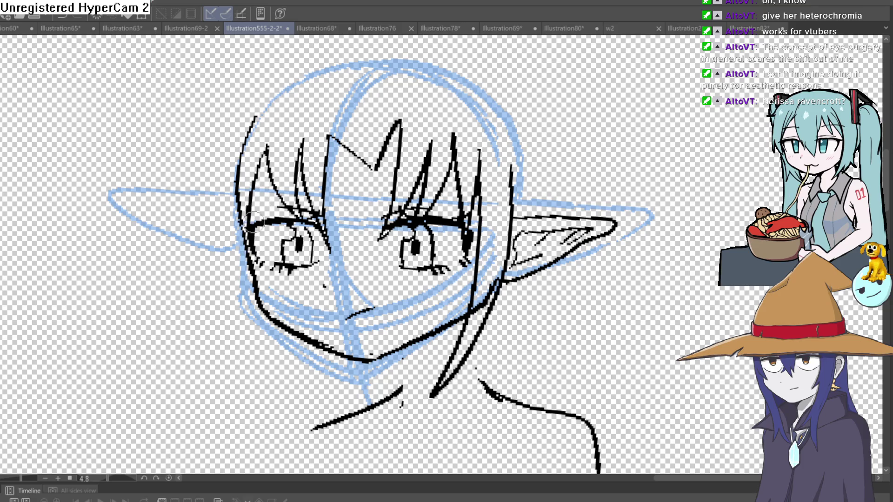
Step: Draw long hair strands down the face's left side, undoing a stray extra hair stroke
mouse_move(281, 384)
mouse_down()
mouse_move(244, 259)
mouse_move(235, 321)
mouse_move(245, 134)
mouse_up()
scroll(461, 77, down, 3)
scroll(503, 197, up, 6)
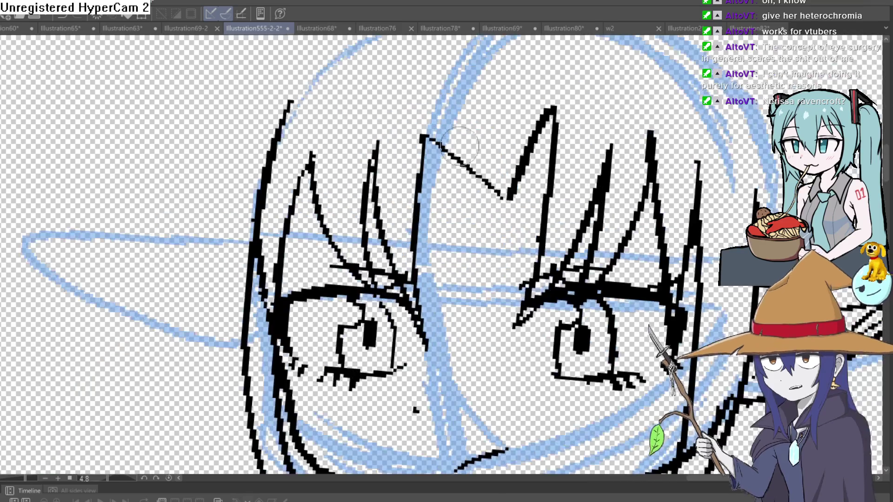
drag(503, 197, 475, 226)
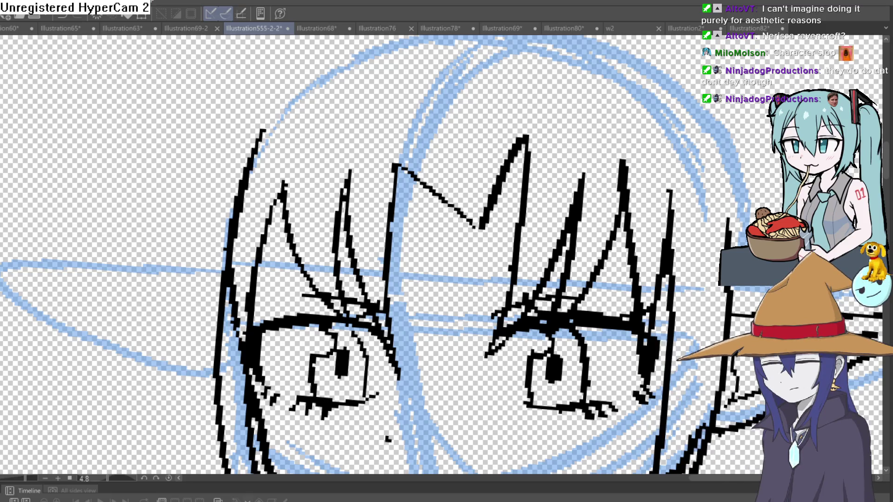
drag(507, 149, 572, 200)
drag(549, 172, 584, 214)
key(ctrl+z)
key(ctrl+z)
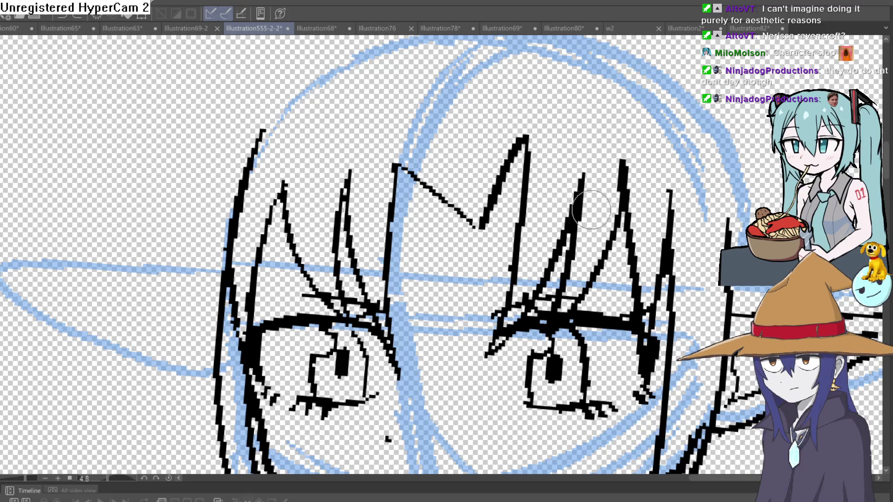
Step: Undo the spiky bangs and erase the right eye and its eyebrow
scroll(571, 188, down, 2)
key(ctrl+z)
key(ctrl+z)
key(ctrl+z)
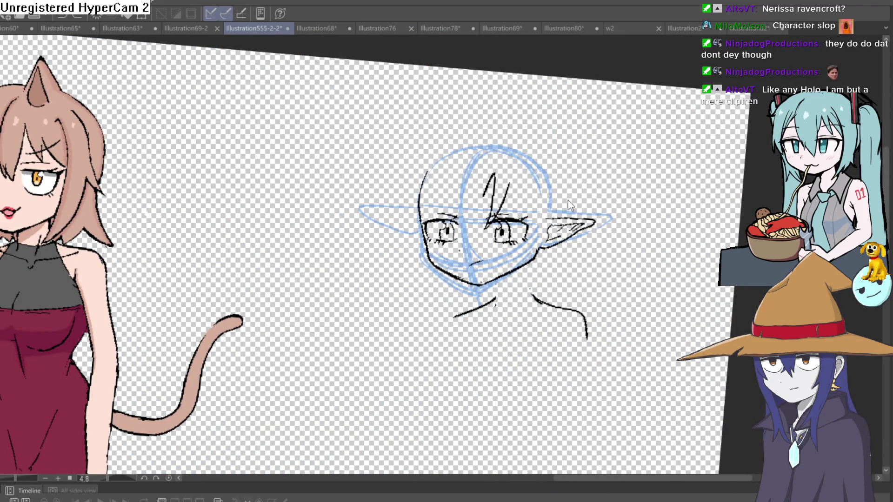
scroll(534, 219, up, 1)
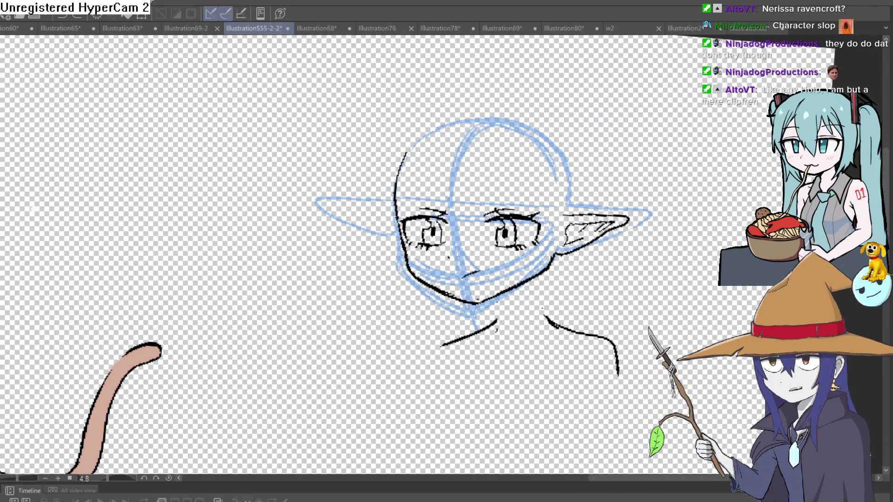
scroll(507, 194, up, 2)
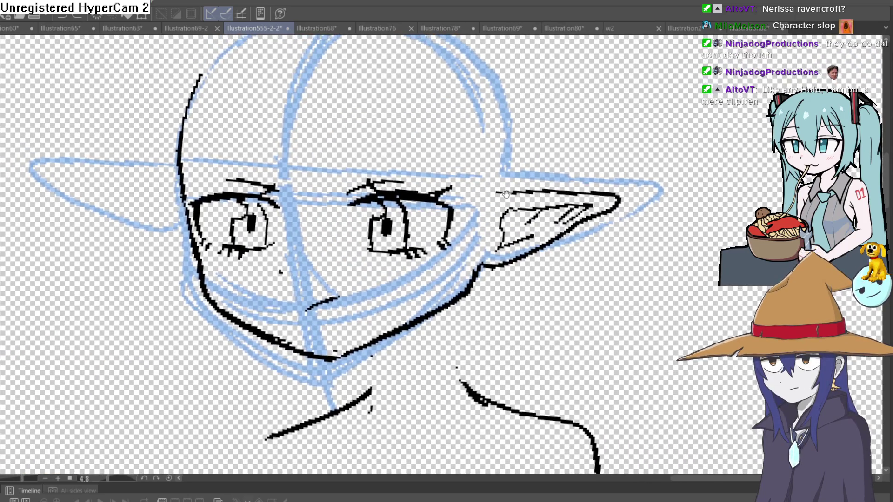
drag(506, 194, 510, 199)
mouse_move(338, 187)
mouse_down()
mouse_move(483, 209)
mouse_move(480, 182)
mouse_up()
key(ctrl+d)
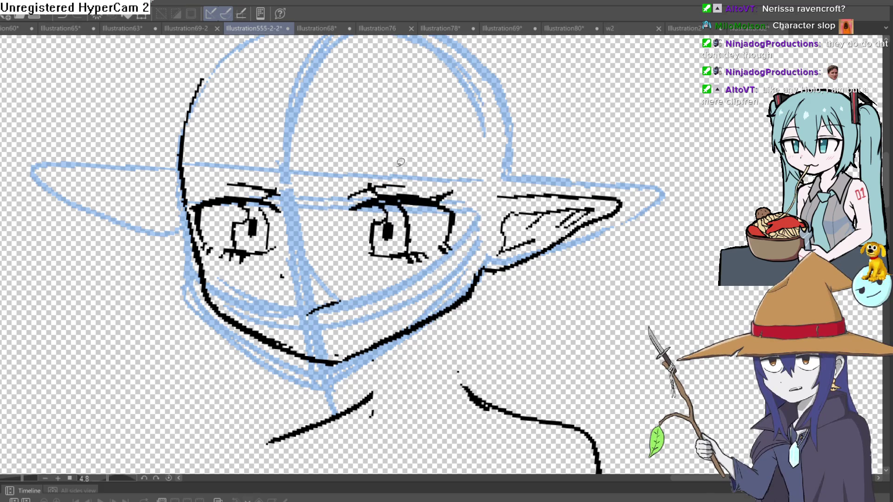
key(Delete)
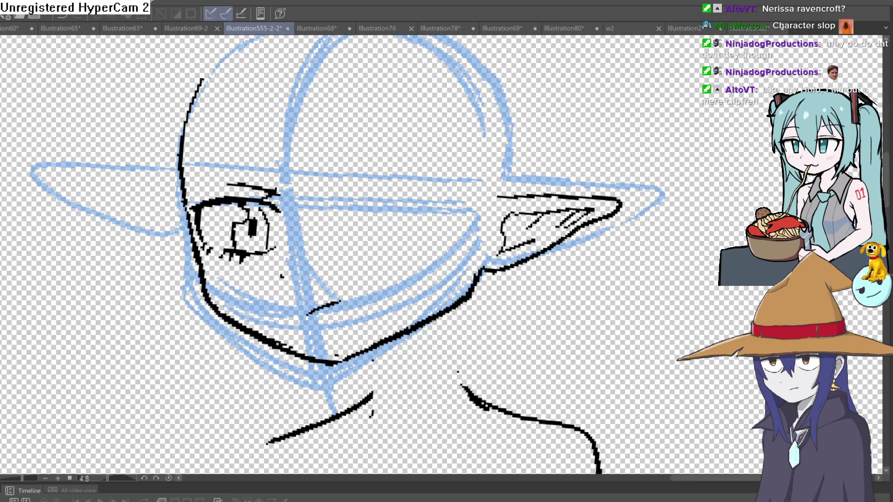
Step: Draw new hair strands sweeping over the right side and curving down over the eye
drag(394, 201, 363, 191)
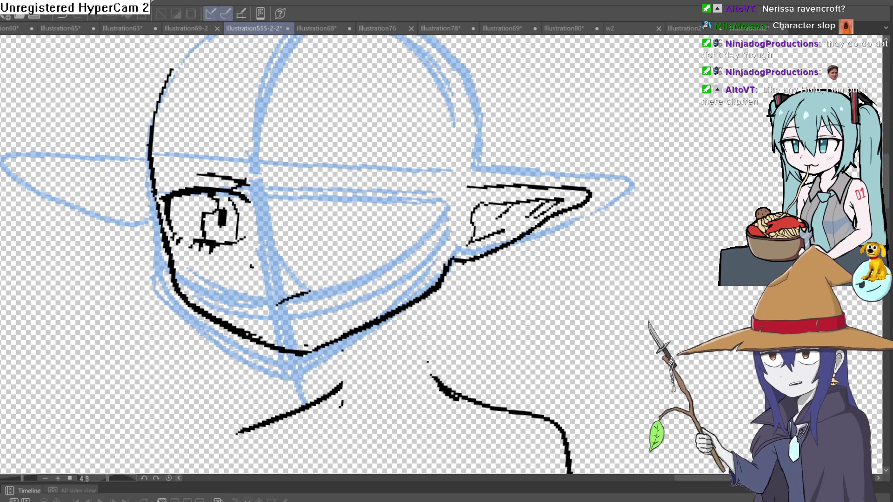
drag(352, 219, 337, 231)
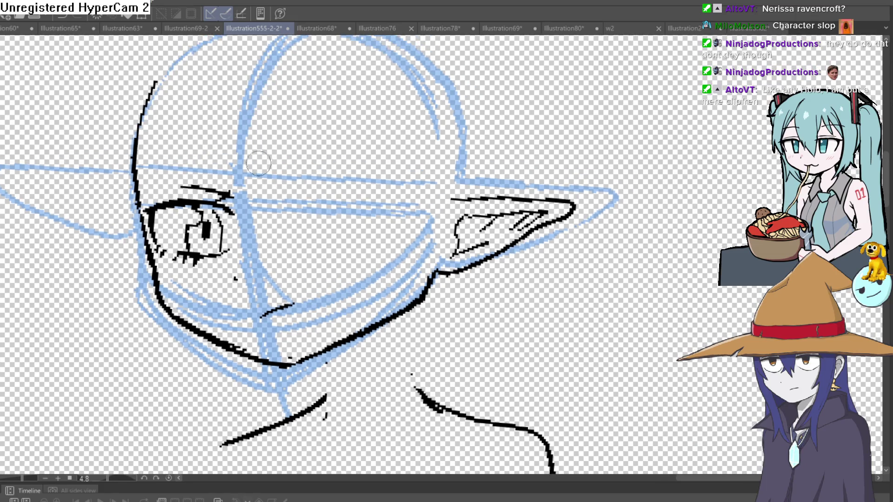
drag(257, 152, 345, 281)
drag(327, 227, 347, 281)
drag(331, 242, 428, 358)
mouse_move(456, 128)
mouse_down()
mouse_move(455, 179)
mouse_move(393, 454)
mouse_move(409, 116)
mouse_up()
drag(261, 112, 268, 188)
drag(233, 119, 254, 241)
mouse_move(205, 118)
mouse_down()
mouse_move(222, 191)
mouse_move(219, 139)
mouse_move(167, 194)
mouse_up()
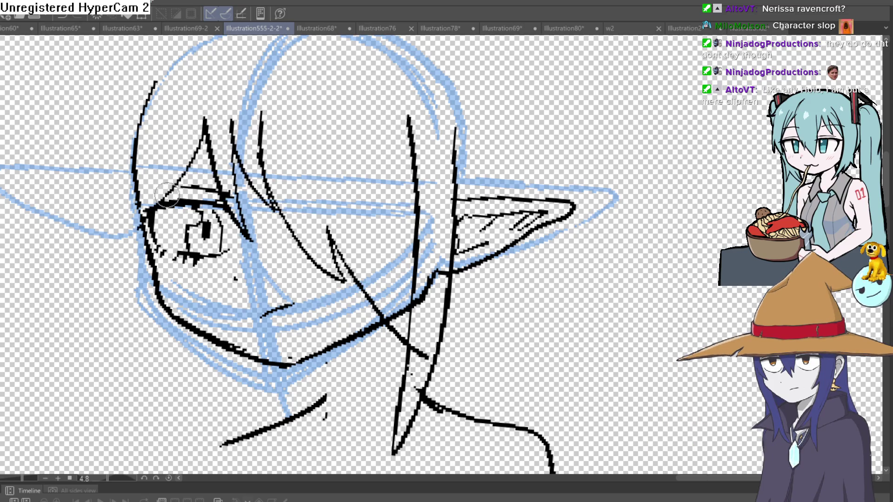
Step: Add long hair strands along the head's left side plus a diagonal strand
scroll(171, 303, down, 3)
scroll(247, 327, down, 3)
mouse_move(220, 357)
mouse_down()
mouse_move(210, 311)
mouse_move(215, 130)
mouse_up()
mouse_move(209, 304)
mouse_down()
mouse_move(238, 372)
mouse_move(182, 181)
mouse_move(186, 145)
mouse_up()
drag(442, 169, 438, 173)
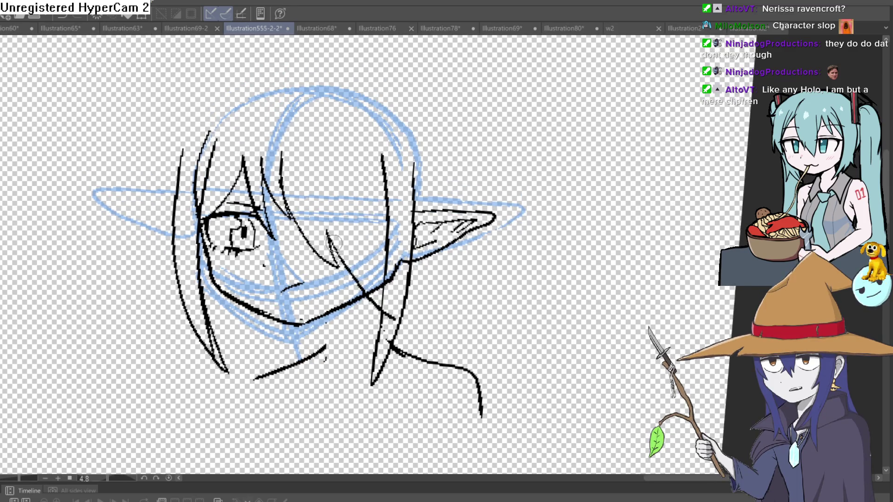
drag(329, 233, 384, 289)
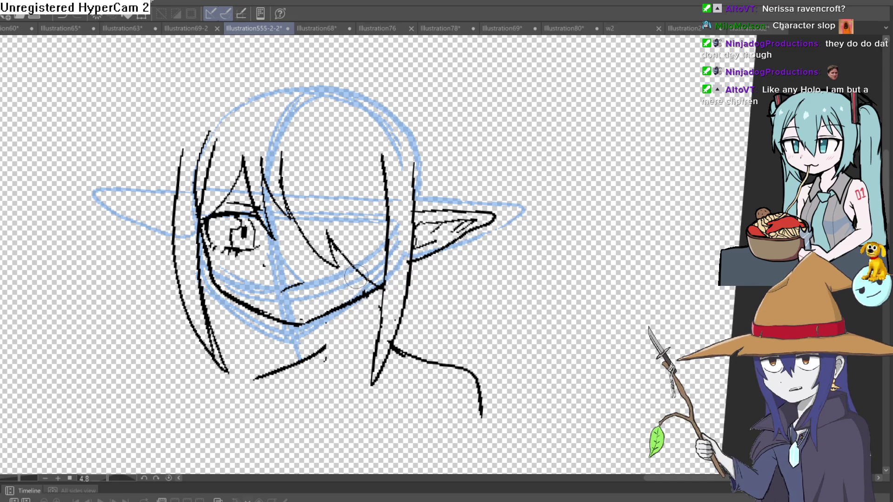
Step: Zoom in on the face and thin the heavy jawline
scroll(397, 266, up, 3)
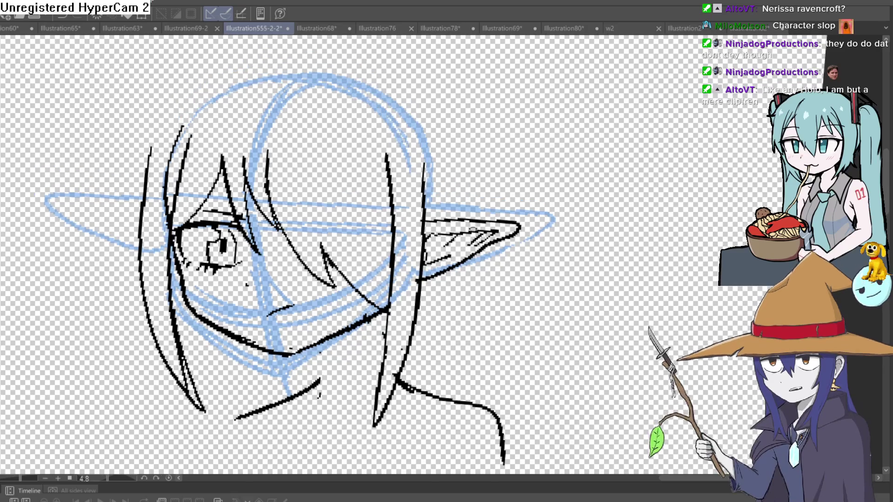
scroll(502, 216, down, 2)
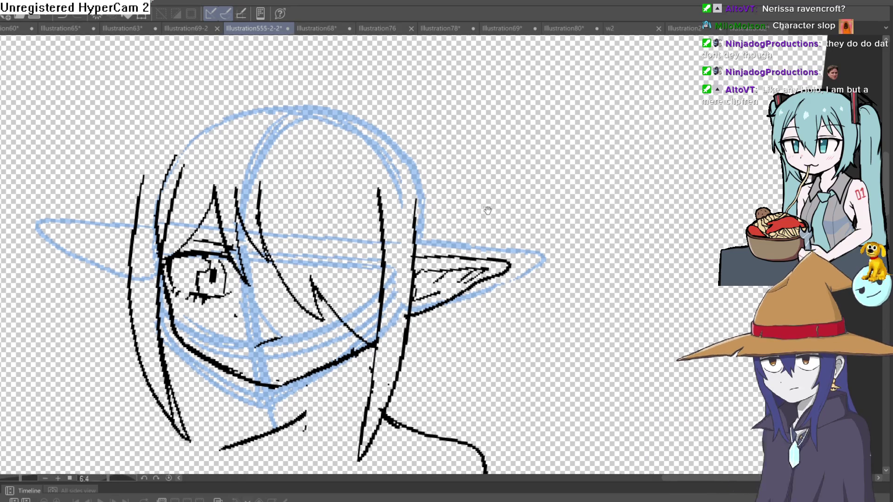
drag(489, 224, 493, 214)
drag(125, 257, 152, 164)
scroll(231, 157, up, 3)
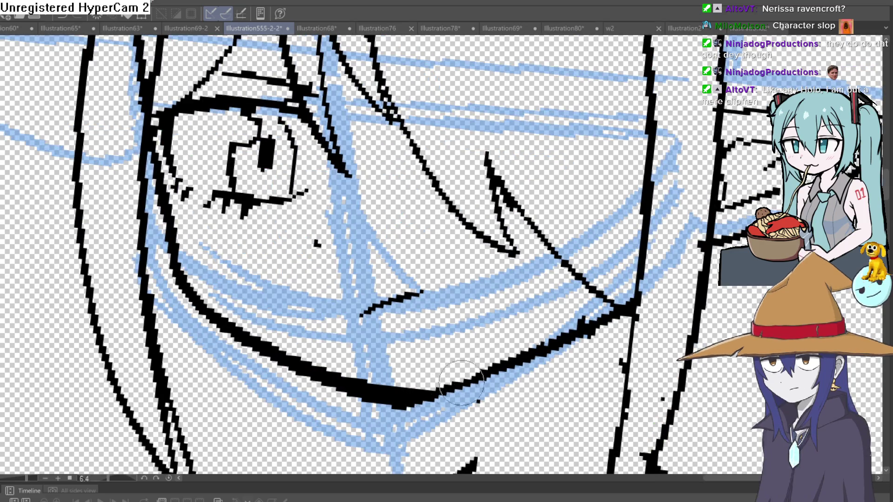
drag(619, 303, 393, 407)
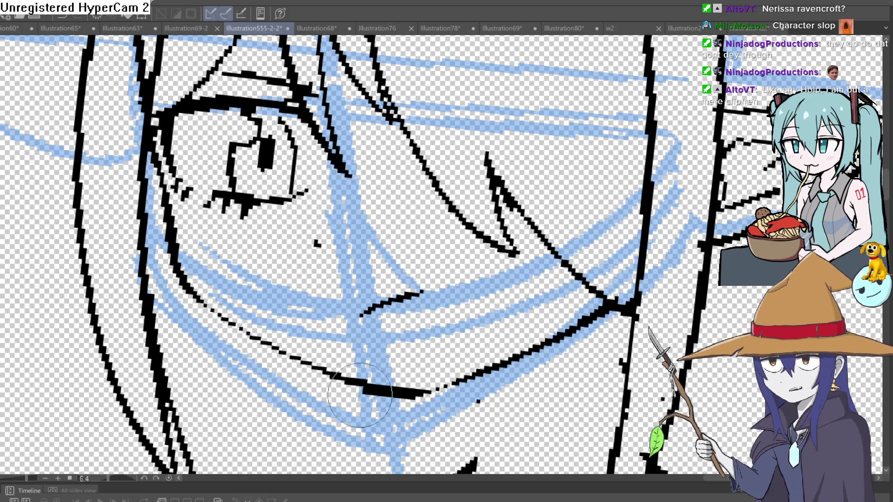
Step: Redraw the visible eye's upper eyelid and pupil, then recentre the face
scroll(419, 270, down, 4)
drag(485, 256, 463, 232)
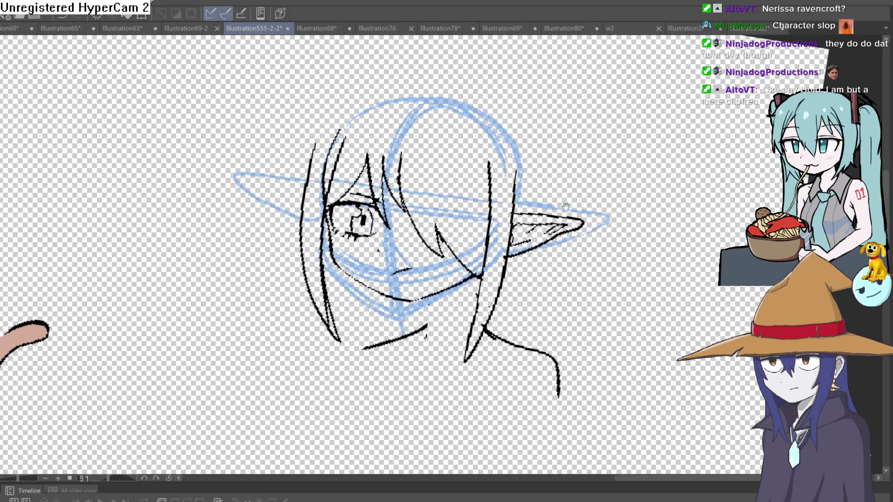
scroll(367, 237, up, 5)
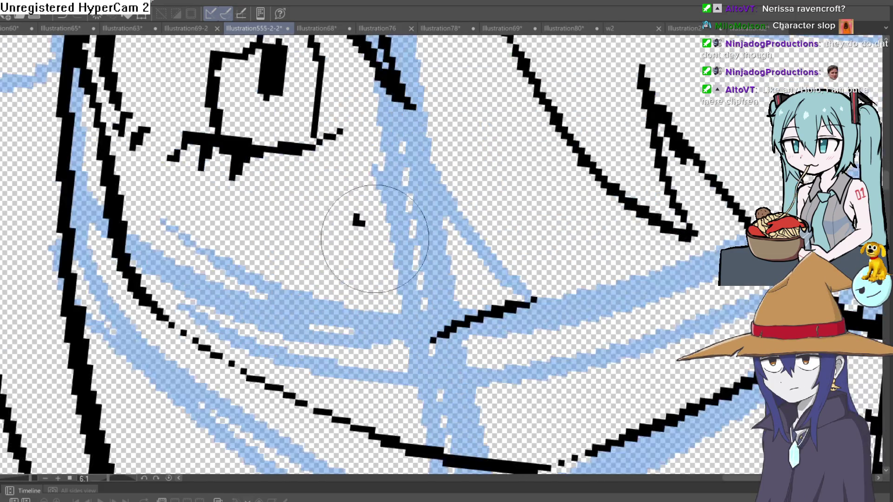
scroll(370, 200, up, 2)
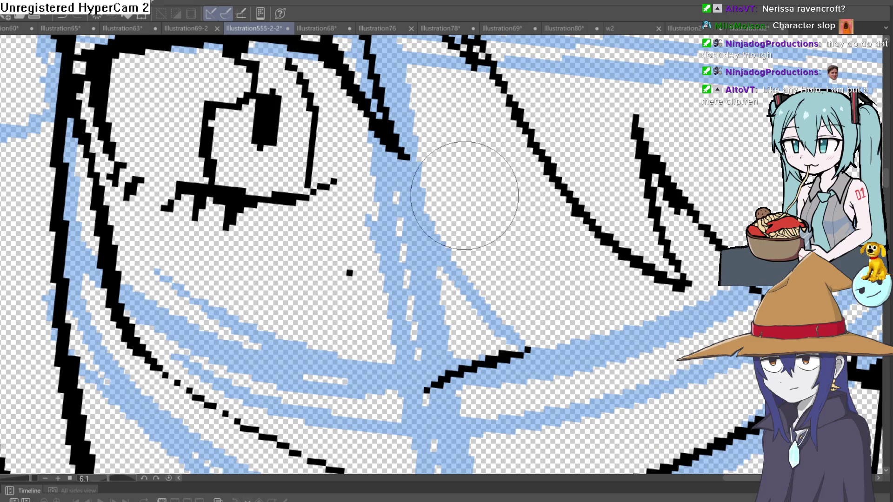
scroll(536, 239, down, 5)
drag(618, 290, 515, 276)
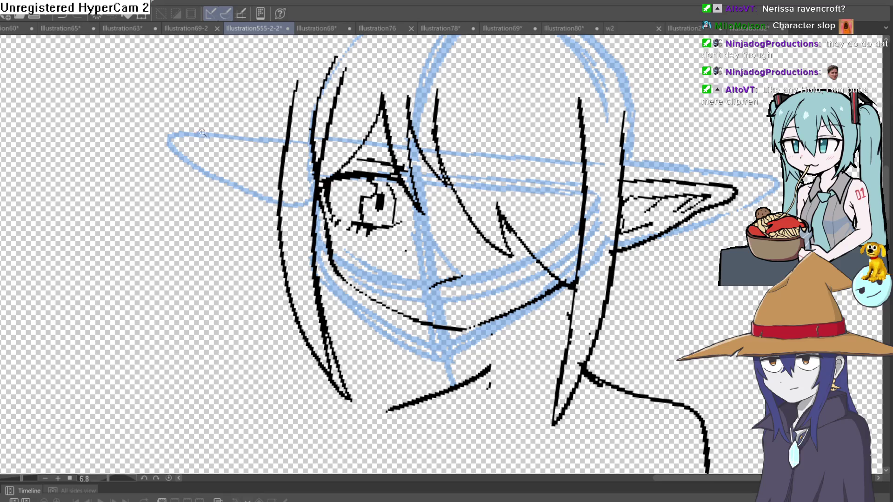
scroll(376, 207, up, 5)
mouse_move(409, 120)
mouse_down()
mouse_move(386, 140)
mouse_move(379, 110)
mouse_move(370, 170)
mouse_up()
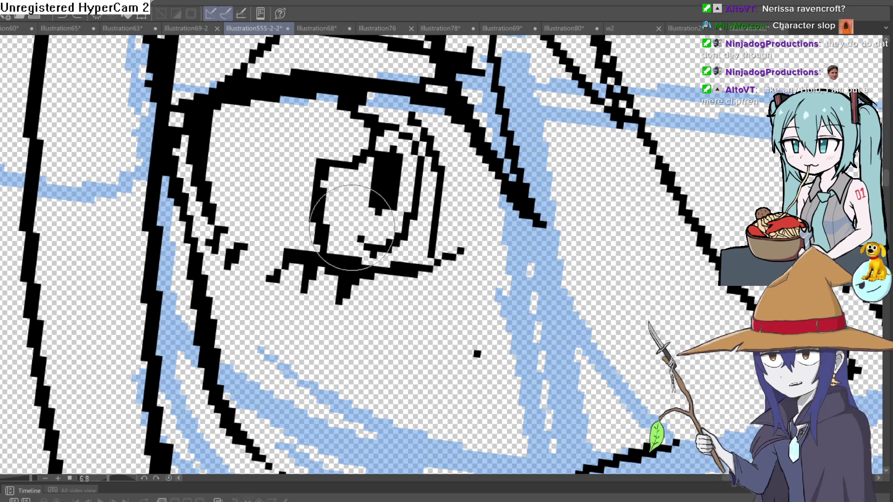
scroll(352, 228, down, 5)
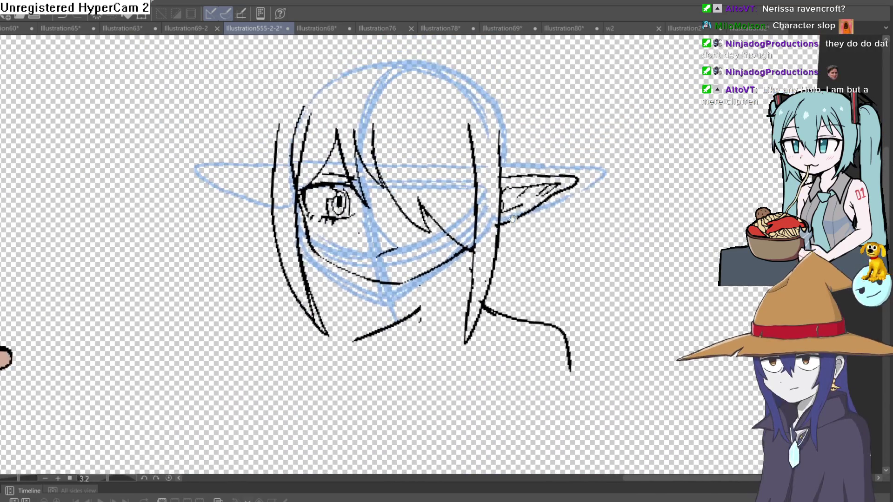
drag(512, 219, 492, 238)
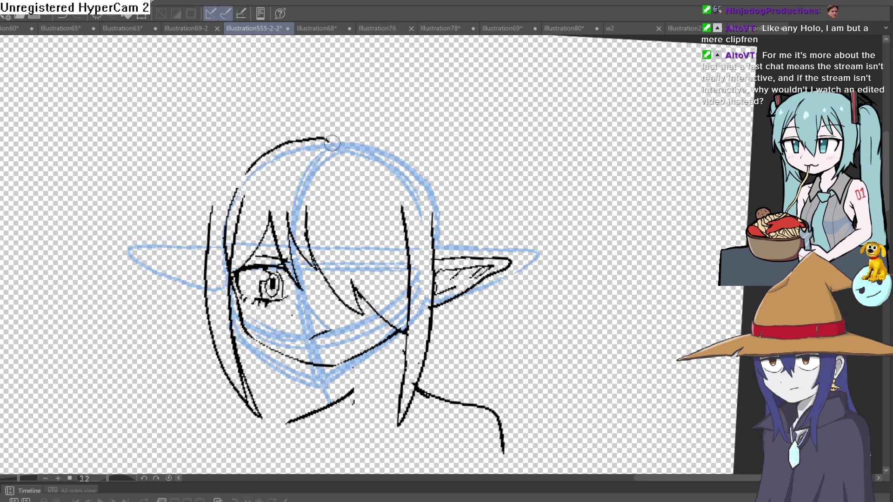
Step: Ink a long arc over the head top and down its left side, redoing the first try
mouse_move(330, 139)
mouse_down()
mouse_move(191, 211)
mouse_move(165, 298)
mouse_up()
drag(207, 224, 169, 284)
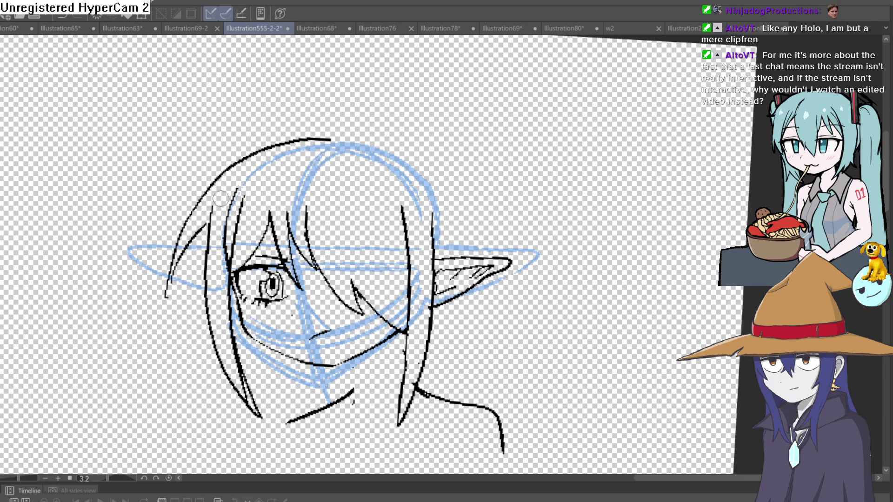
key(ctrl+z)
key(ctrl+z)
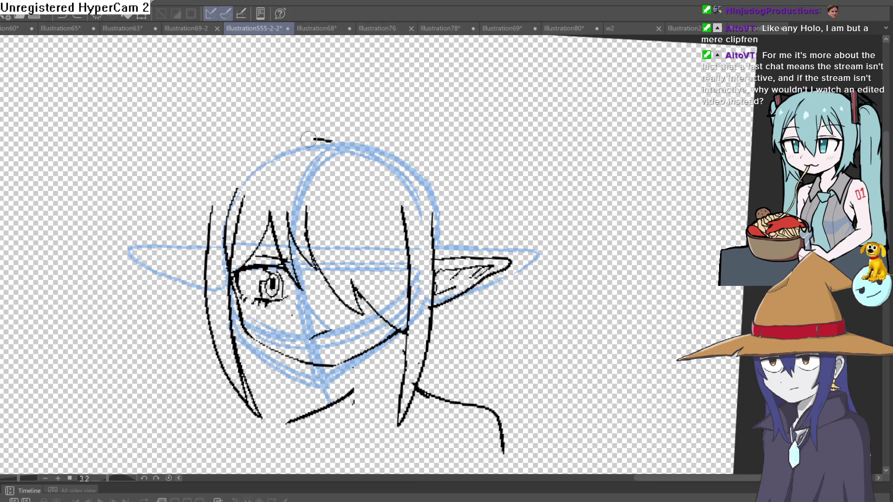
drag(308, 138, 192, 269)
drag(438, 164, 425, 123)
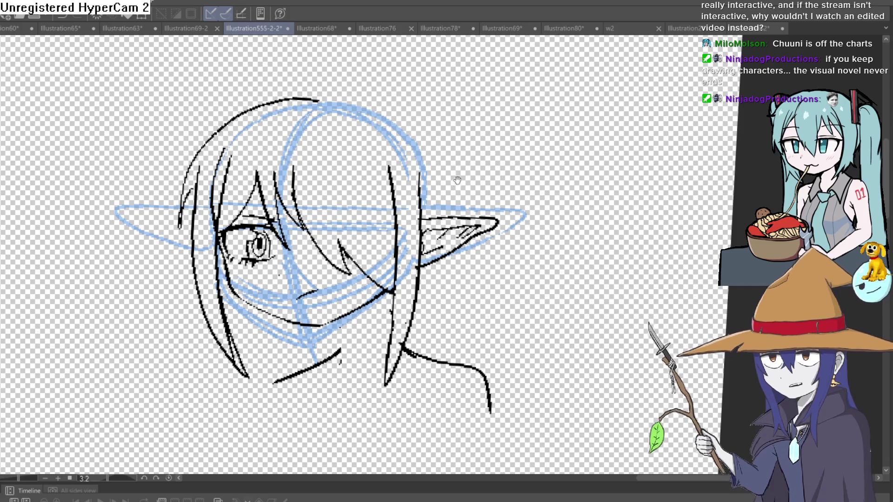
Step: Ink the right hair strand, the top of the head and the left hair strands
mouse_move(395, 219)
mouse_down()
mouse_move(373, 171)
mouse_move(365, 179)
mouse_up()
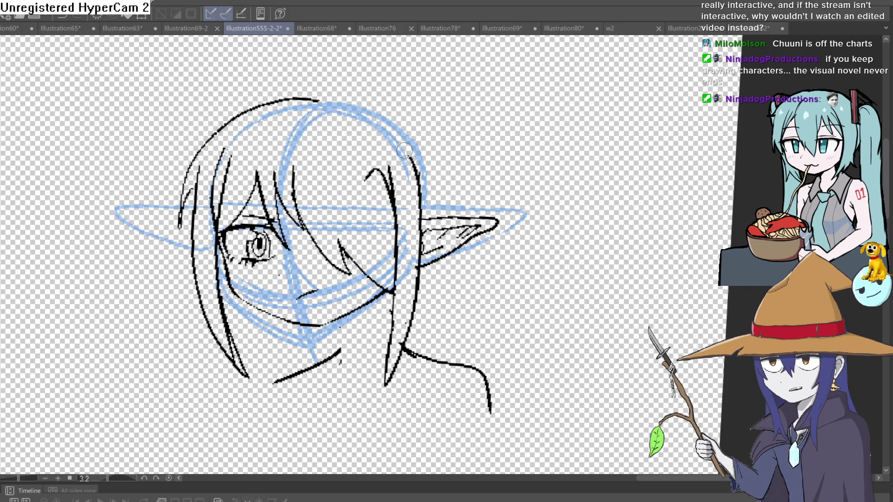
mouse_move(318, 99)
mouse_down()
mouse_move(360, 97)
mouse_move(435, 190)
mouse_move(349, 98)
mouse_move(233, 122)
mouse_up()
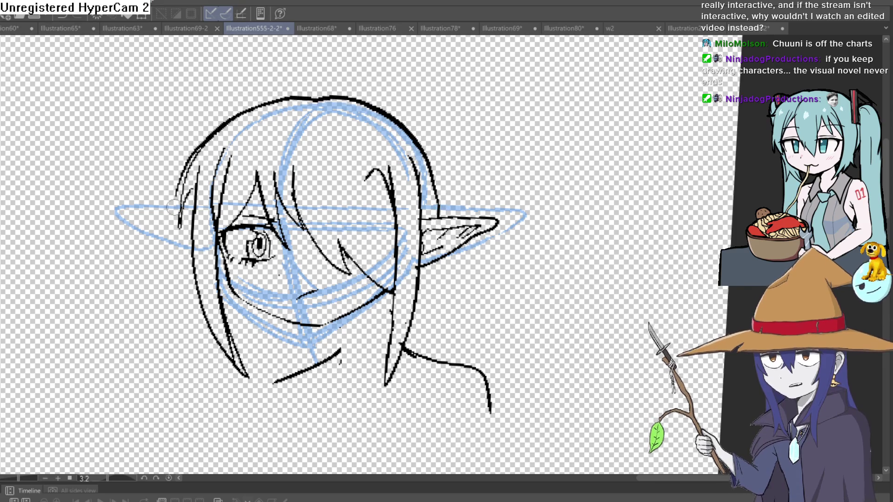
drag(197, 175, 176, 231)
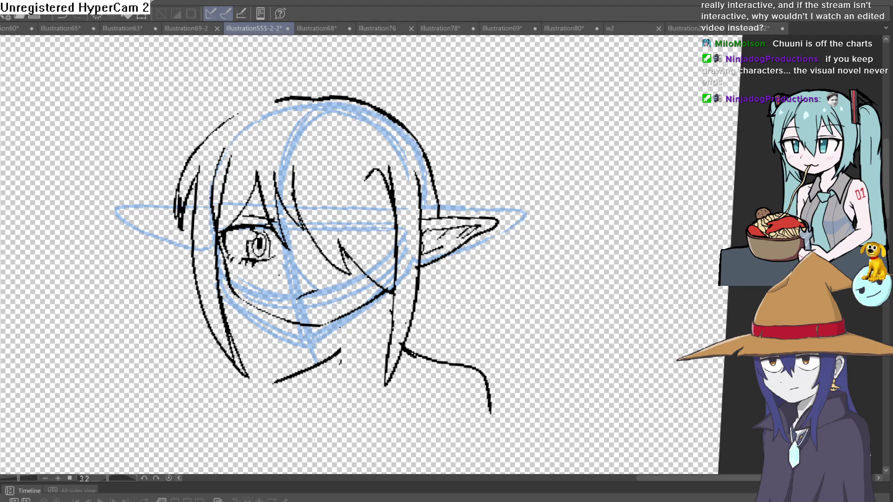
scroll(286, 211, up, 3)
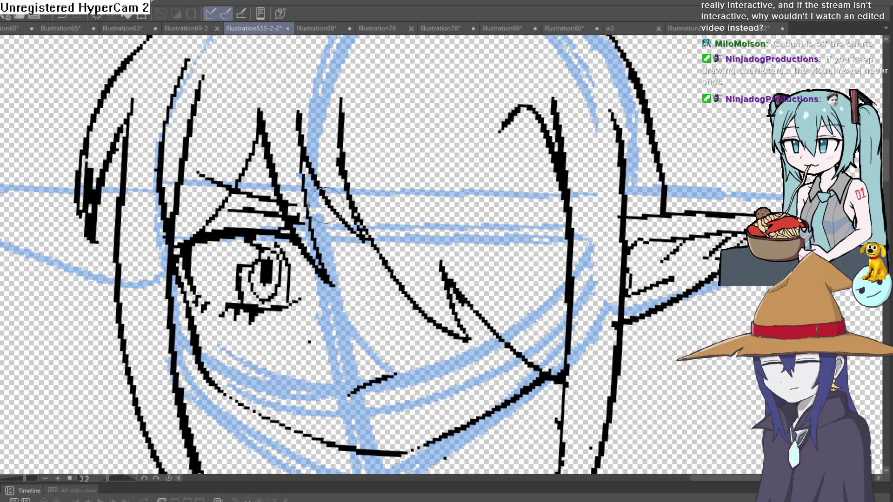
Step: Thicken the hair outline from the left side up to the top of the head
scroll(425, 144, down, 4)
scroll(425, 144, up, 2)
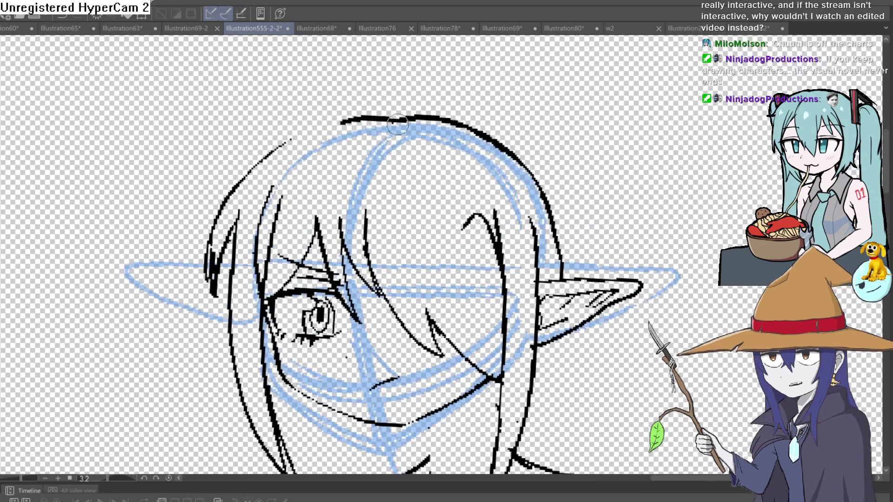
mouse_move(211, 285)
mouse_down()
mouse_move(219, 244)
mouse_move(377, 122)
mouse_up()
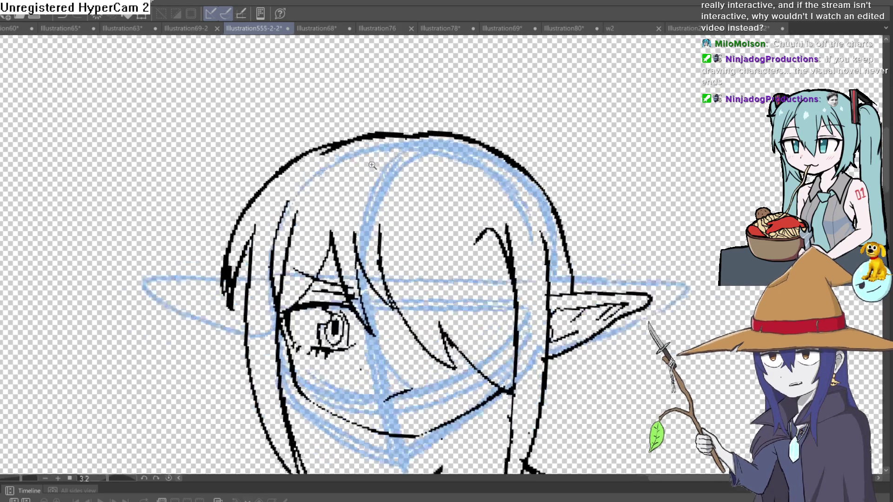
drag(377, 161, 365, 133)
click(324, 186)
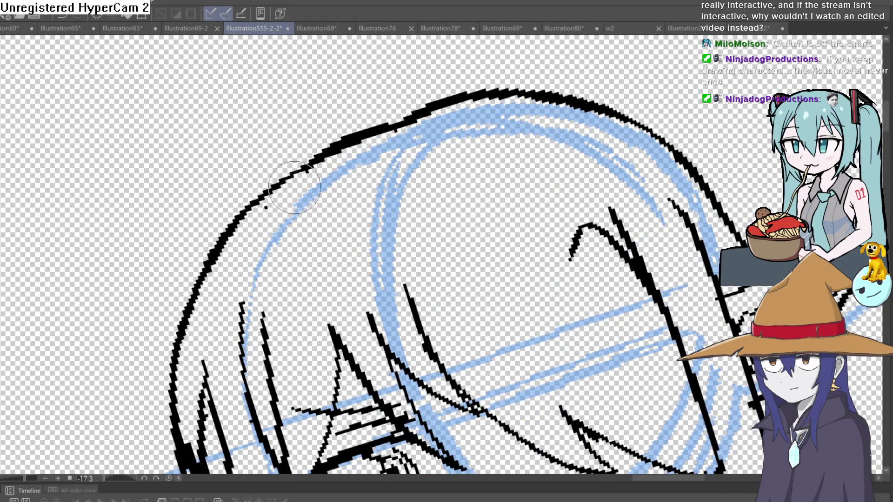
key(ctrl+minus)
drag(475, 177, 513, 182)
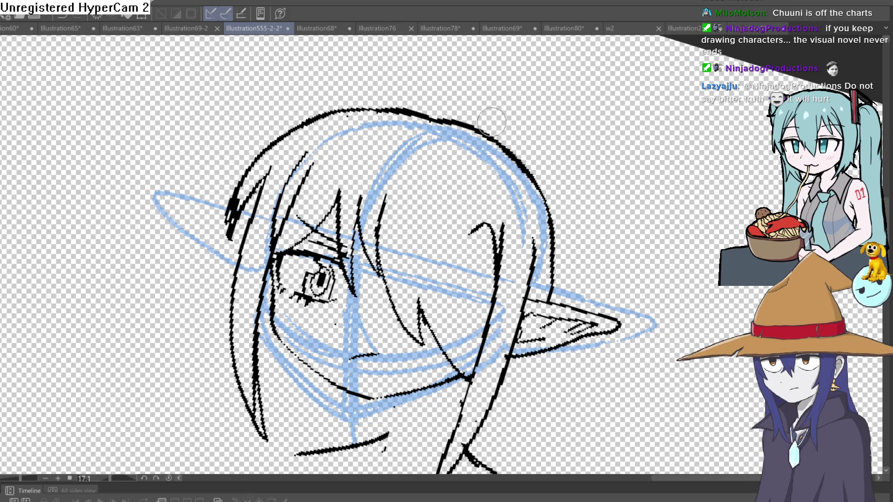
scroll(492, 122, down, 4)
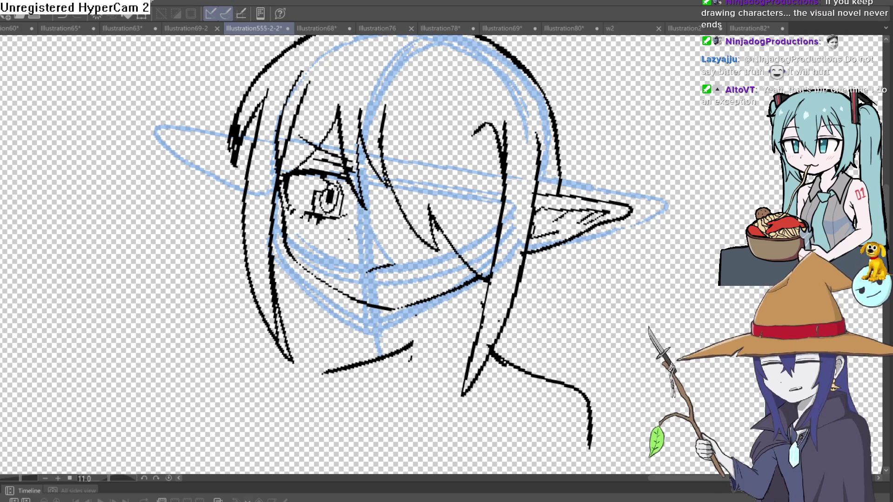
Step: Zoom in on the eye and add short strokes thickening the upper eyelid line
mouse_move(505, 227)
mouse_down()
mouse_move(419, 153)
mouse_move(363, 131)
mouse_up()
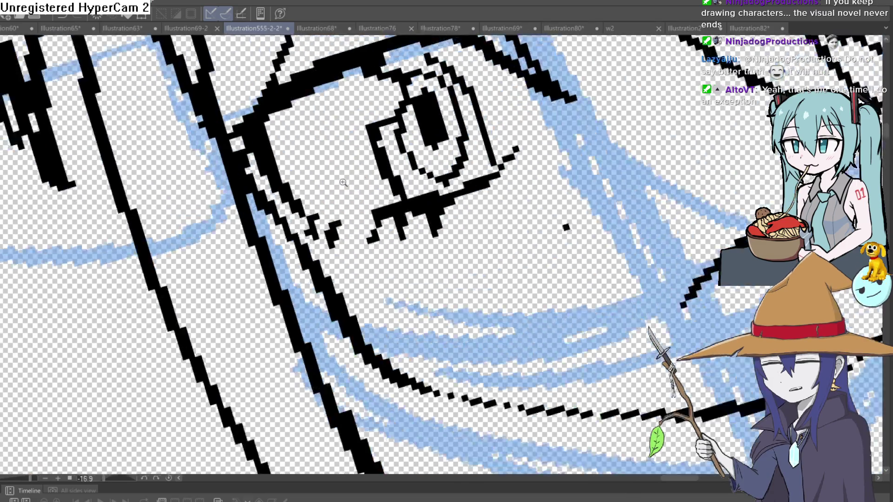
mouse_move(322, 194)
mouse_down()
mouse_move(399, 150)
mouse_move(451, 154)
mouse_up()
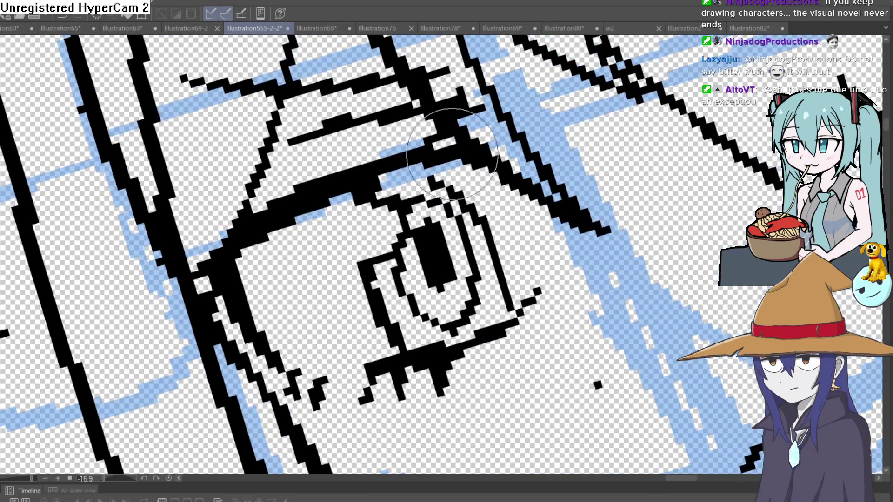
drag(184, 273, 122, 298)
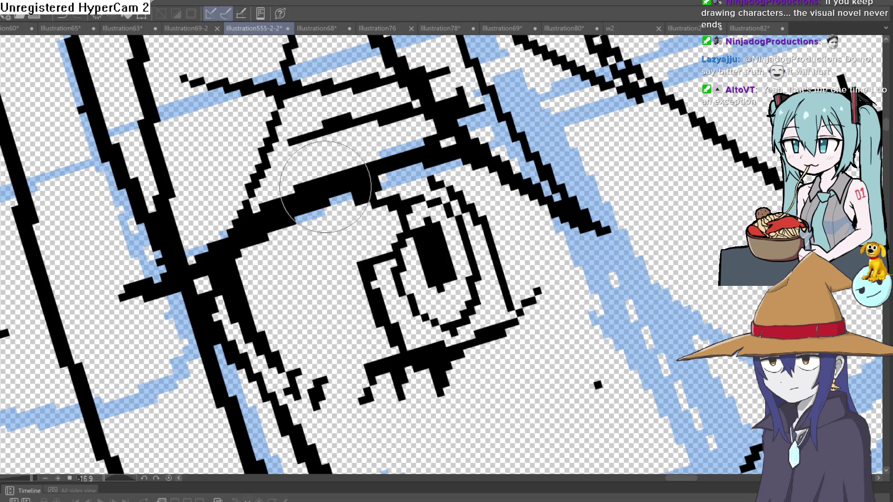
drag(326, 186, 223, 200)
drag(418, 210, 546, 217)
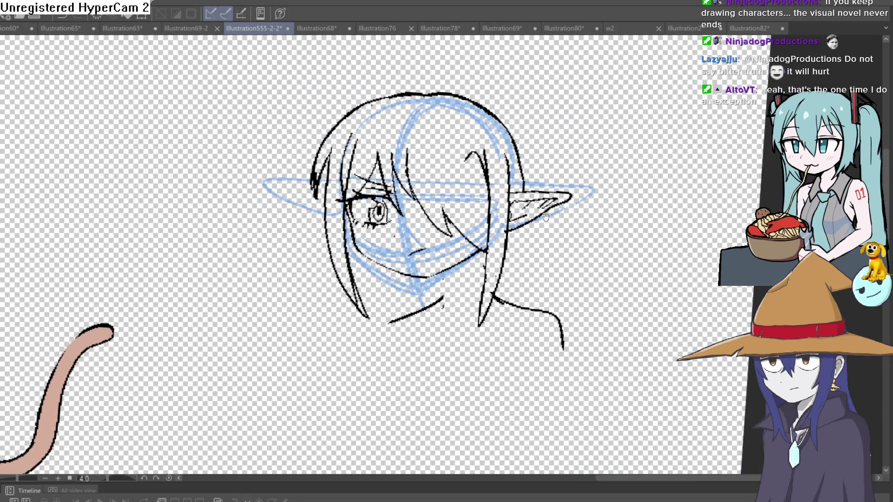
scroll(314, 186, up, 5)
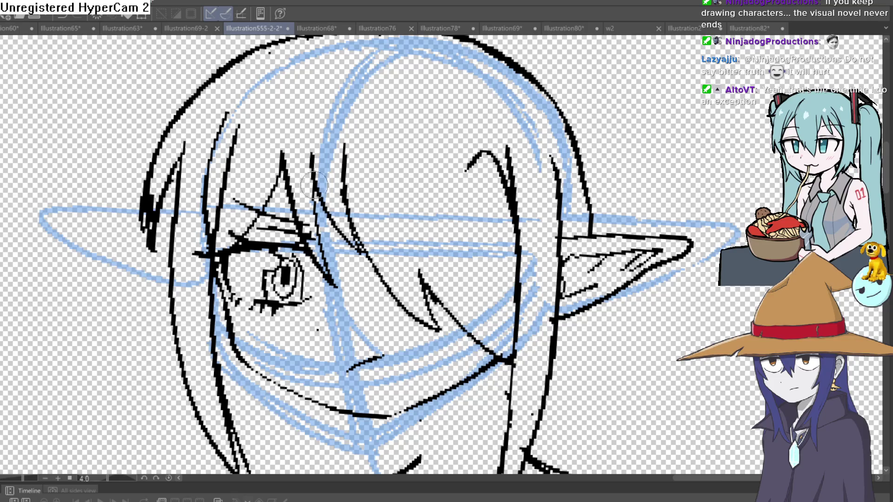
Step: Clean up the hair strands around the eye into single lines
drag(350, 251, 382, 273)
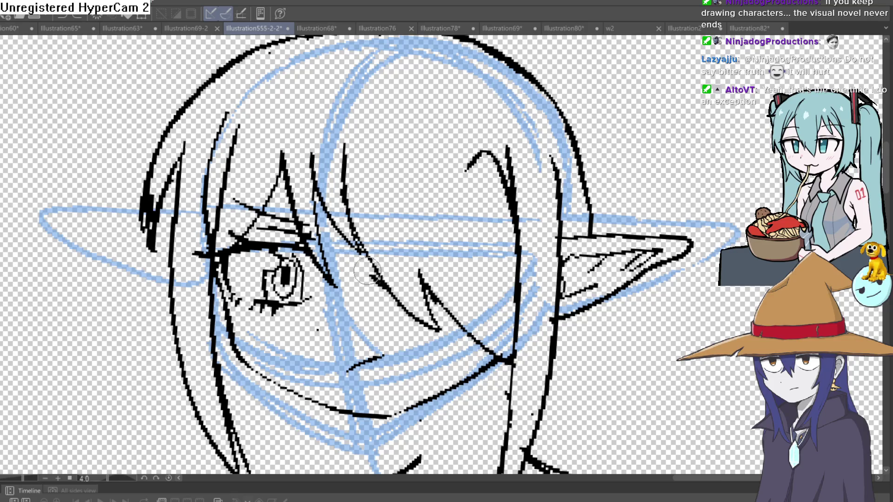
drag(321, 135, 347, 80)
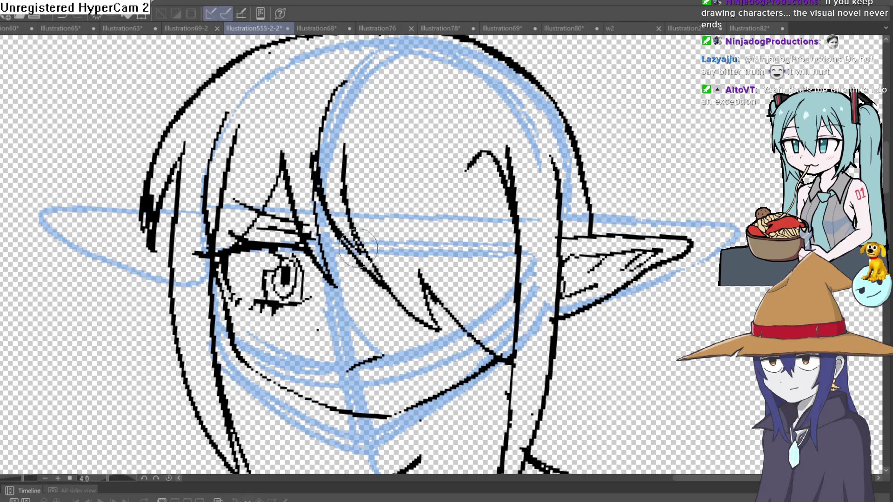
drag(345, 200, 380, 272)
scroll(449, 146, down, 3)
mouse_move(507, 174)
mouse_down()
mouse_move(491, 156)
mouse_move(480, 191)
mouse_up()
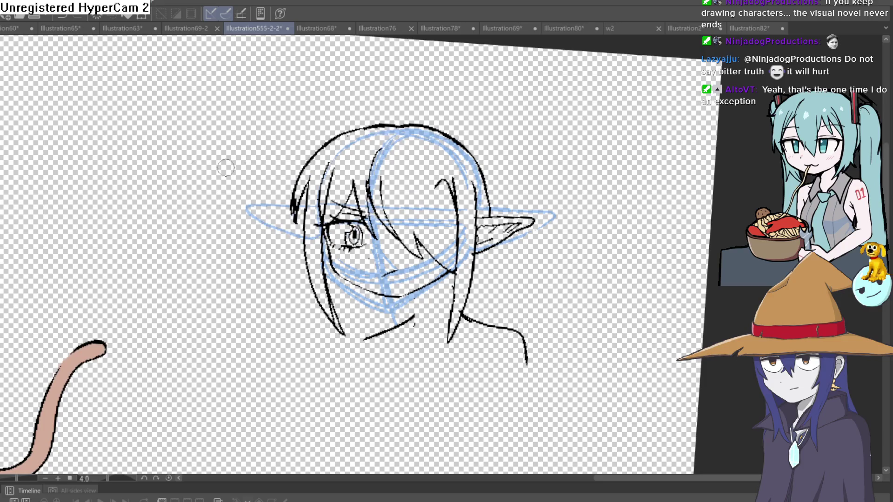
scroll(372, 240, up, 3)
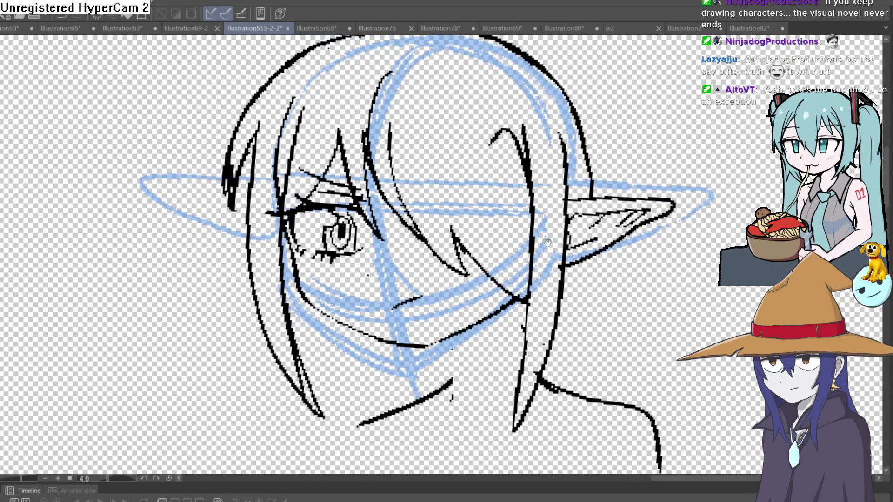
Step: Rotate the canvas sideways and ink the left pointed elf ear
drag(246, 226, 221, 227)
mouse_move(453, 395)
mouse_down()
mouse_move(393, 391)
mouse_move(480, 393)
mouse_up()
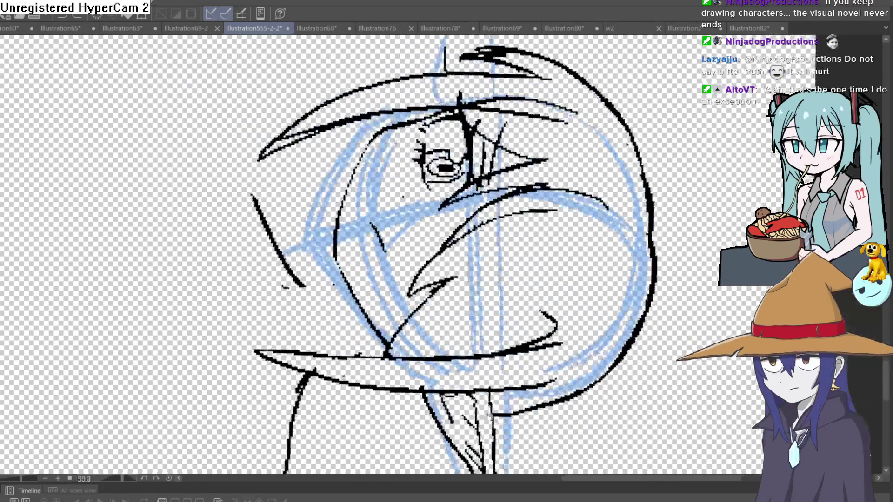
drag(466, 113, 455, 209)
drag(433, 132, 424, 110)
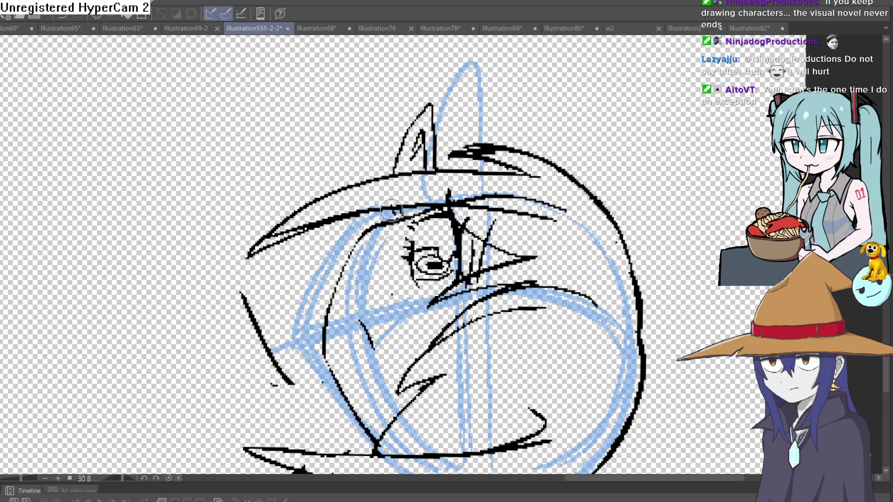
scroll(426, 166, down, 5)
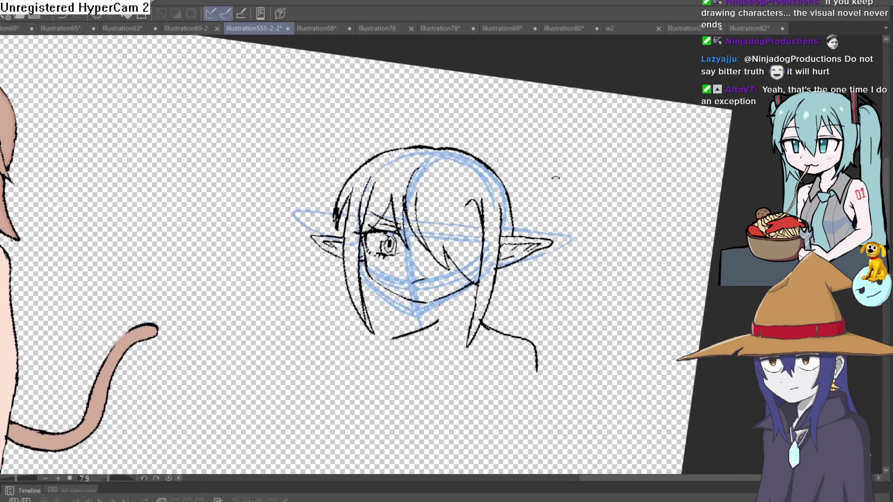
scroll(450, 256, up, 5)
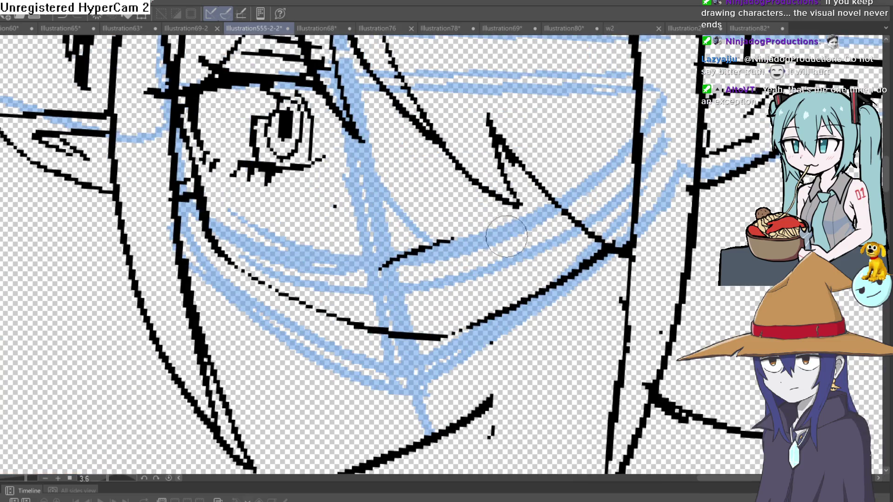
Step: Hatch shading strokes under the chin
drag(542, 297, 452, 293)
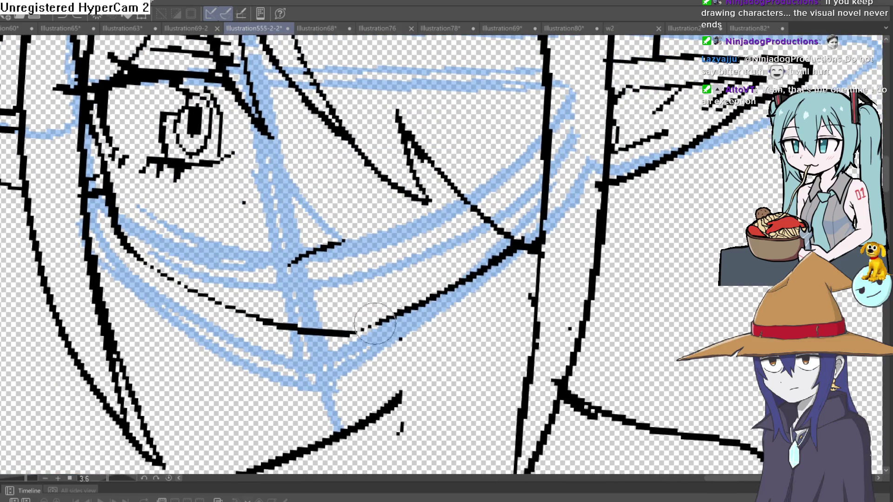
drag(404, 328, 409, 444)
mouse_move(397, 347)
mouse_down()
mouse_move(425, 311)
mouse_move(418, 317)
mouse_up()
scroll(418, 316, down, 5)
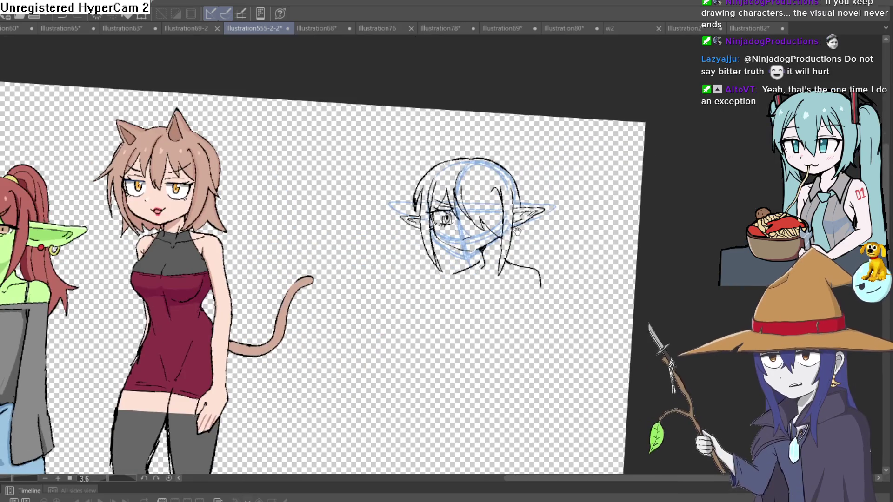
scroll(527, 240, up, 1)
scroll(527, 240, up, 4)
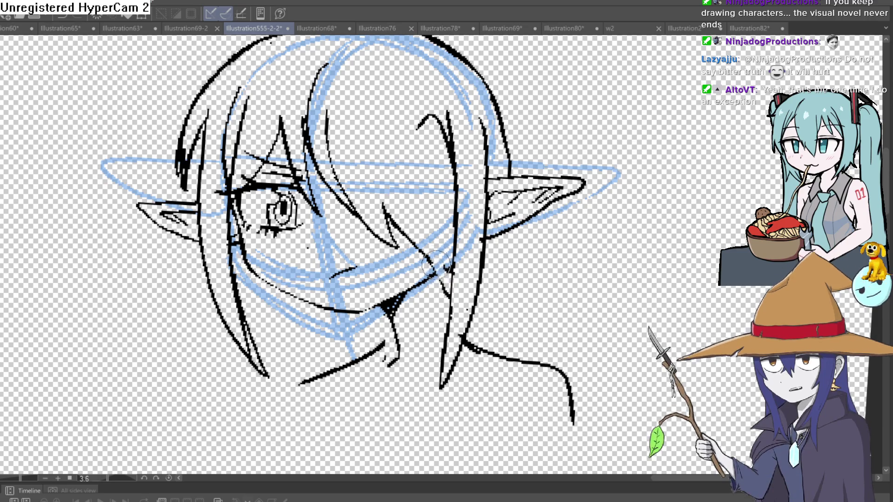
scroll(458, 278, down, 5)
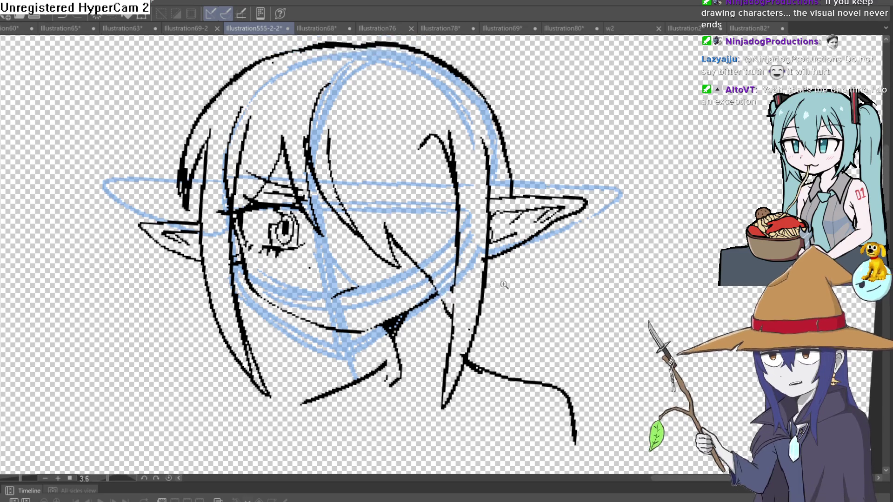
scroll(464, 217, up, 5)
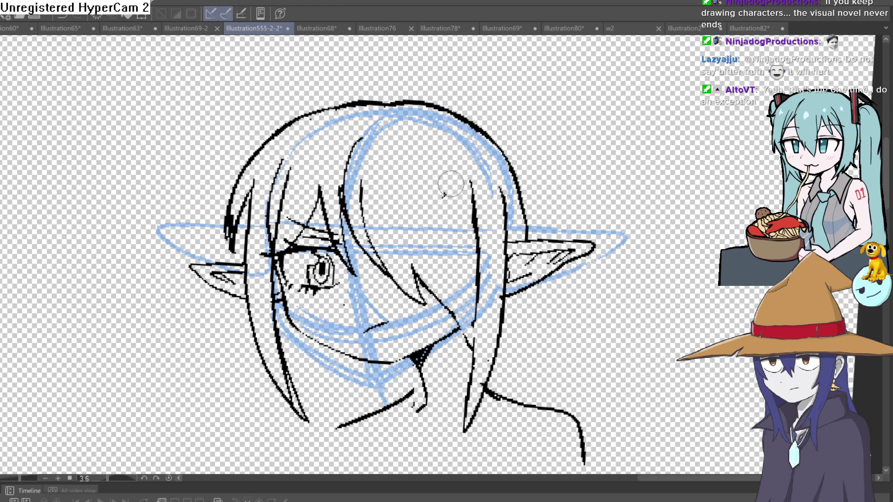
scroll(504, 164, up, 2)
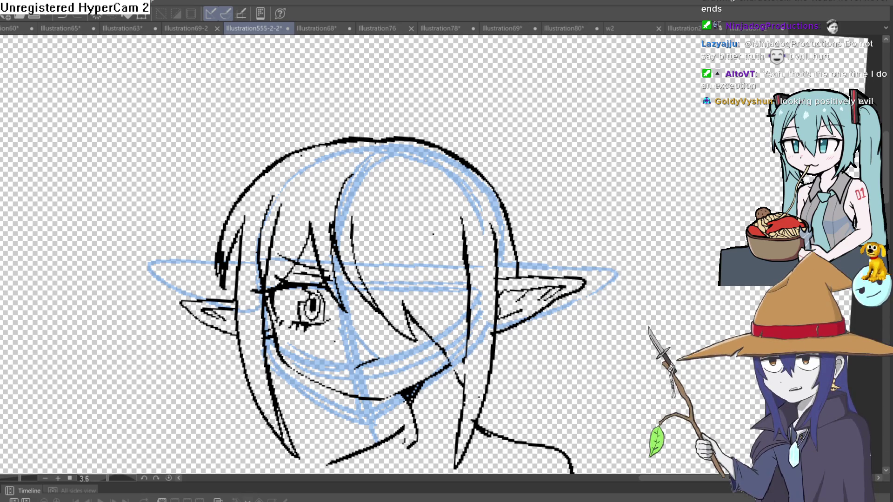
Step: Switch from Clip Studio Paint to the Construct 3 goblin dialogue project
key(alt+Tab)
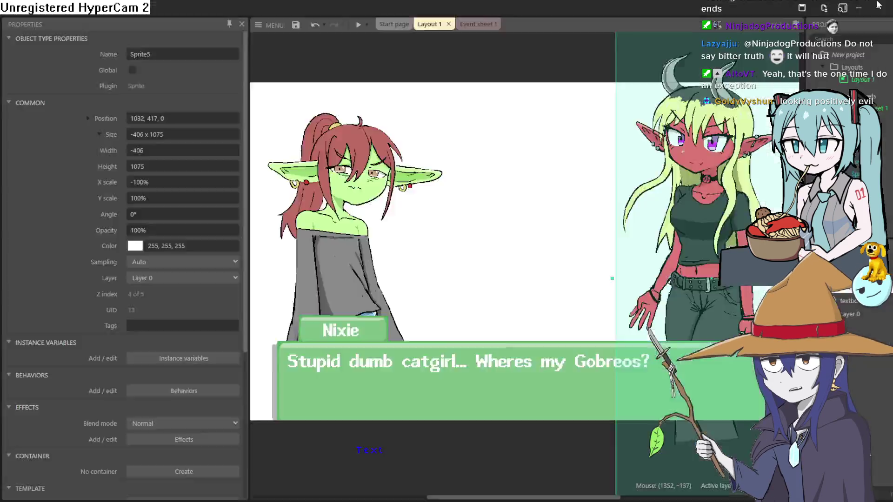
Step: Open Event sheet 1 and select event 2's fullscreen request action
click(467, 28)
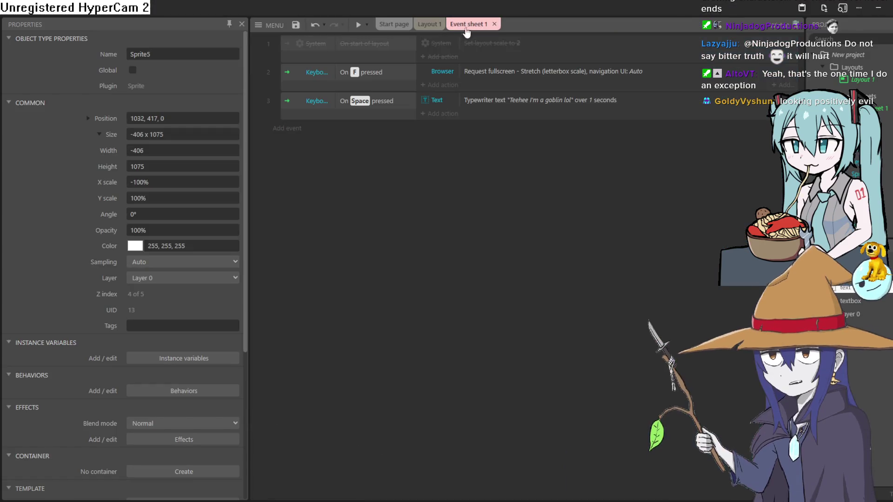
click(465, 105)
click(483, 75)
click(470, 100)
click(481, 74)
click(470, 74)
click(472, 87)
click(472, 100)
click(475, 74)
click(449, 89)
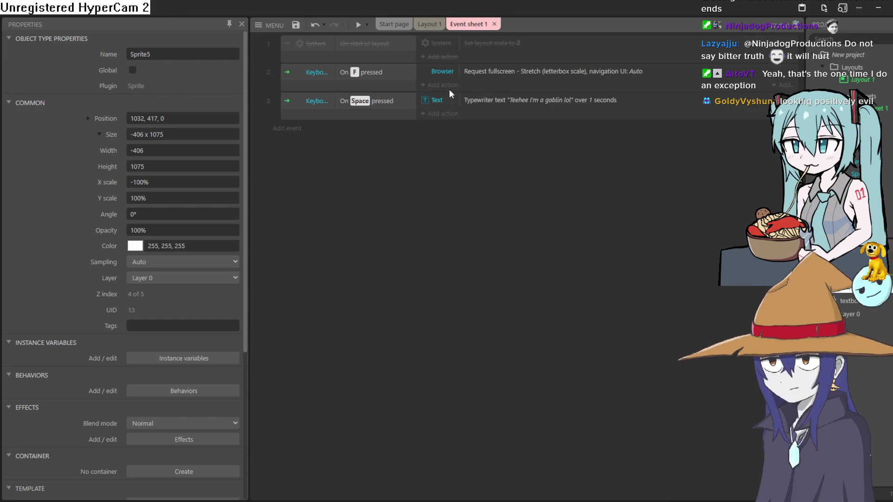
Step: Select event 2's On F pressed condition, then the whole of event 2
click(395, 87)
click(387, 113)
click(400, 77)
click(400, 87)
click(392, 113)
click(400, 77)
click(407, 86)
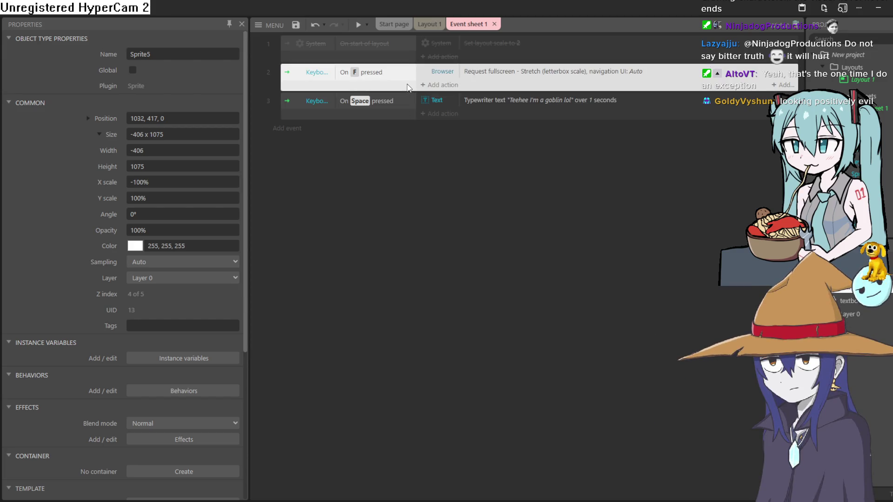
Step: Flip between Layout 1 and the event sheet, then minimize Construct 3
click(426, 27)
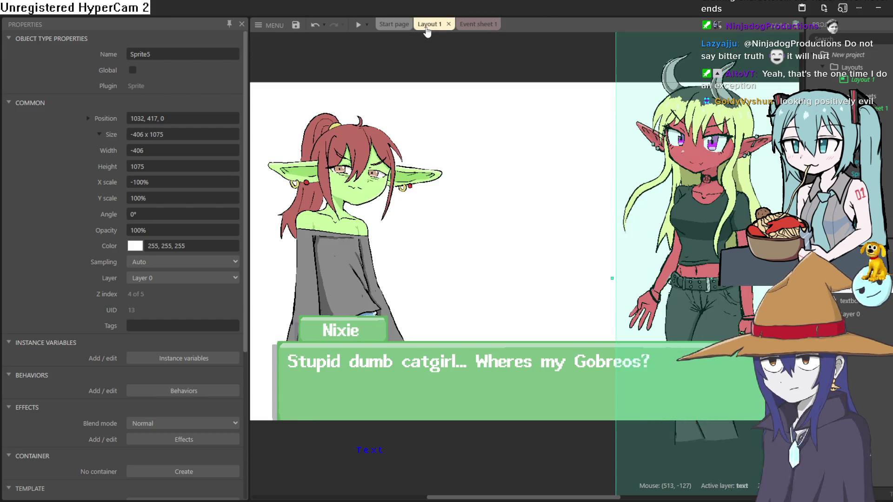
click(473, 26)
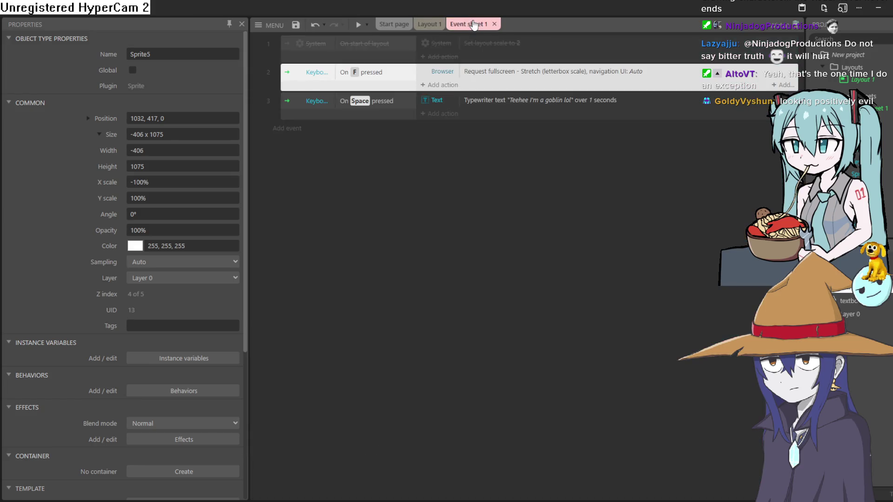
click(428, 25)
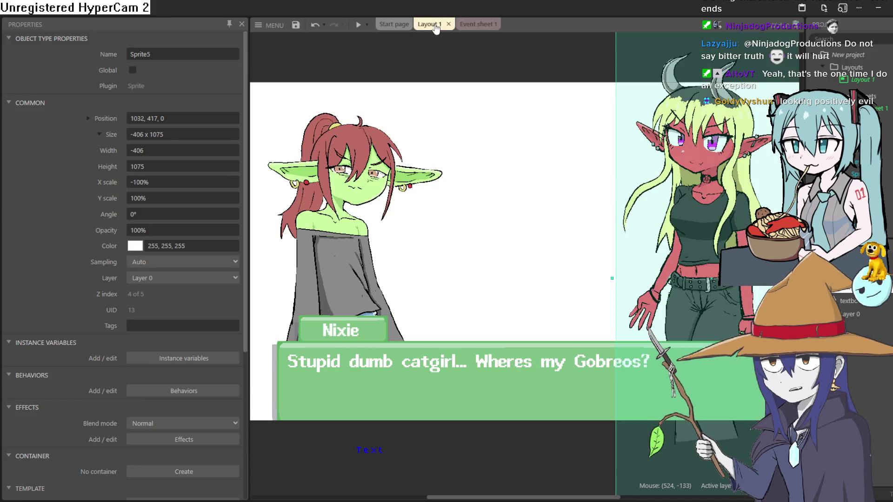
click(879, 8)
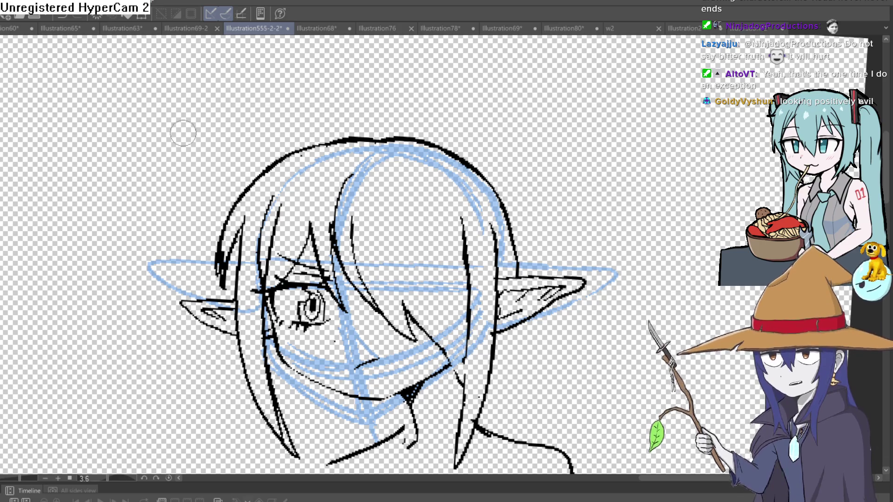
scroll(421, 203, up, 2)
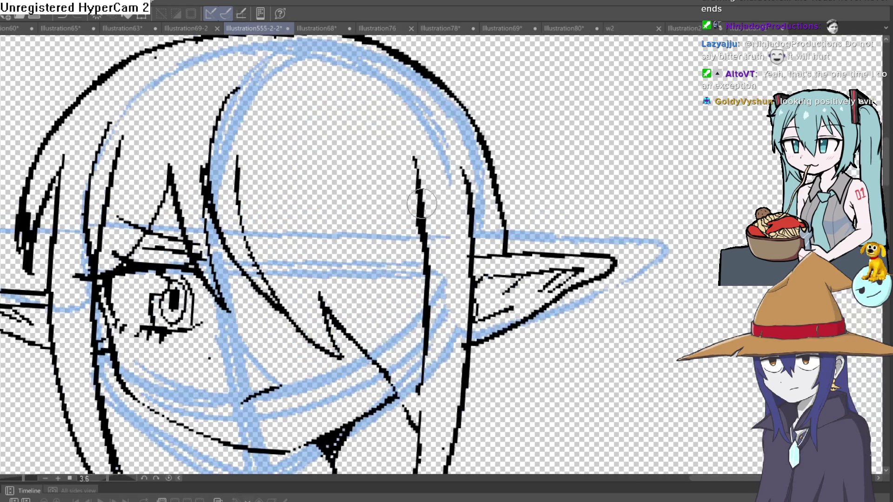
drag(486, 191, 478, 93)
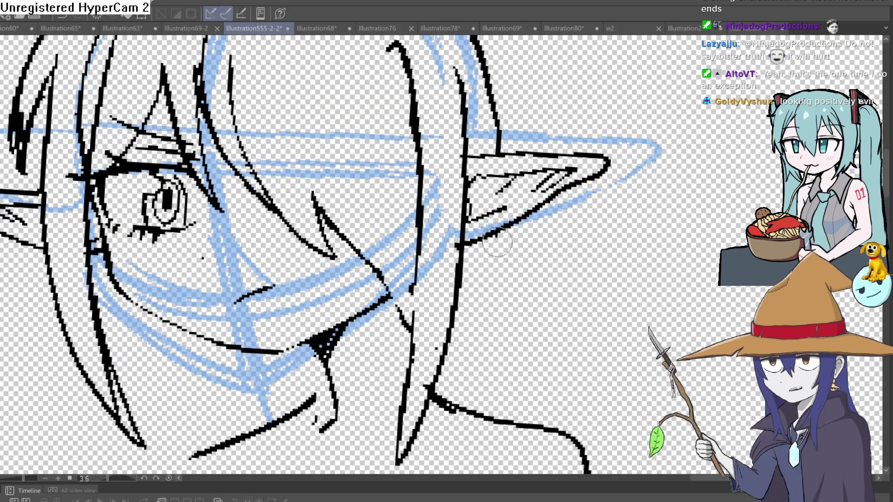
drag(496, 234, 517, 411)
key(ctrl+z)
click(529, 282)
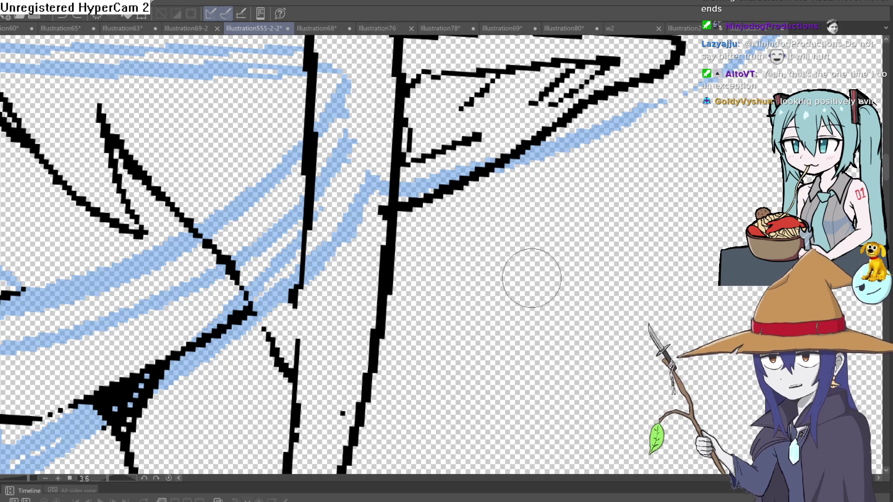
scroll(532, 278, down, 5)
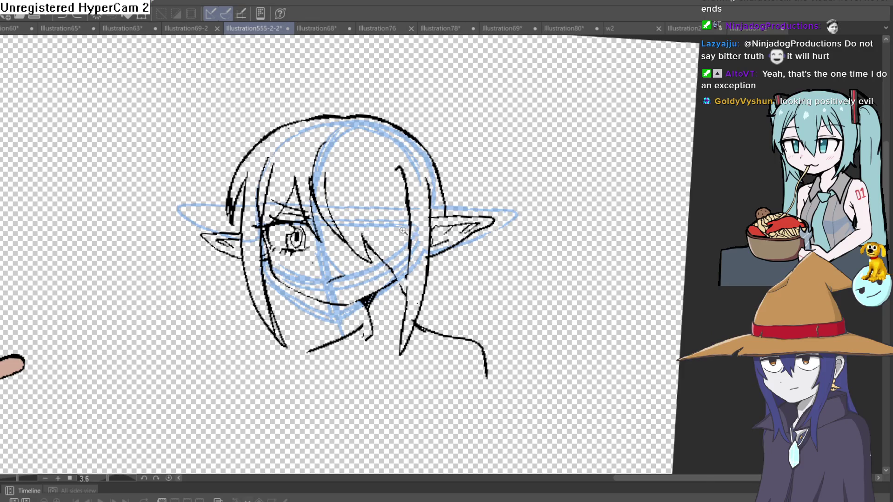
scroll(466, 212, up, 5)
scroll(467, 210, down, 5)
scroll(471, 206, up, 2)
drag(472, 206, 459, 225)
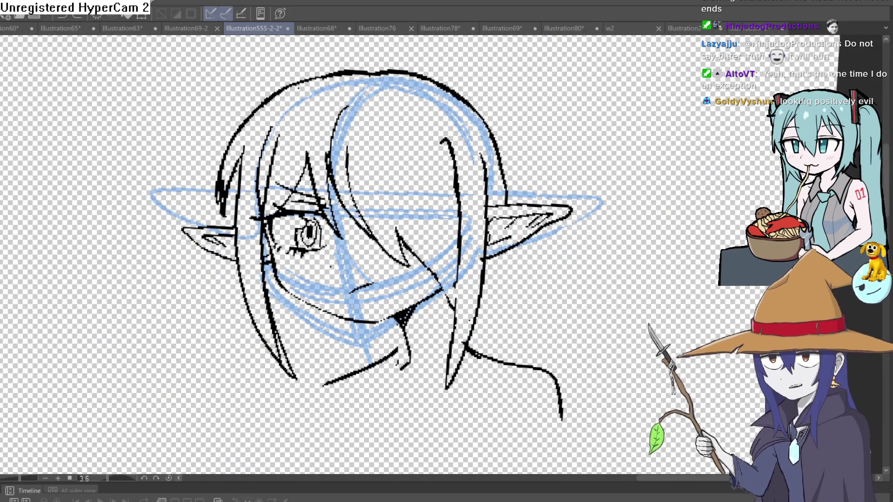
key(Delete)
key(ctrl+z)
drag(642, 363, 516, 252)
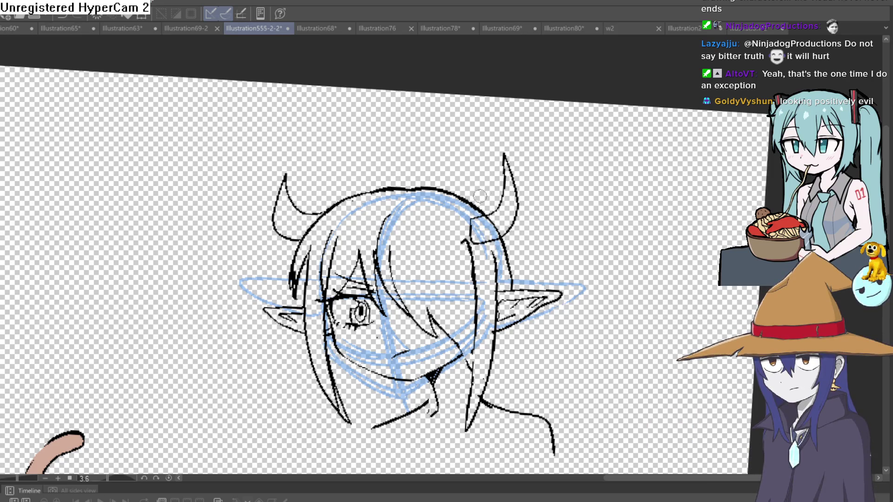
scroll(480, 196, down, 3)
scroll(570, 218, up, 5)
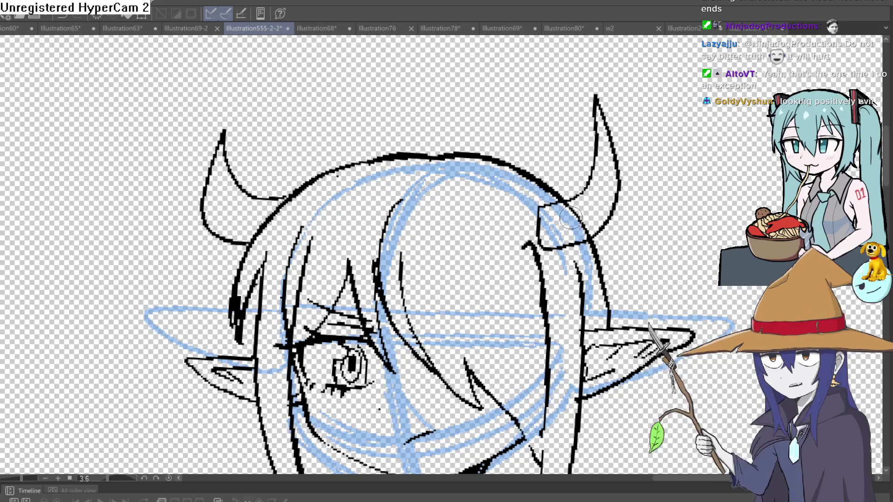
key(Delete)
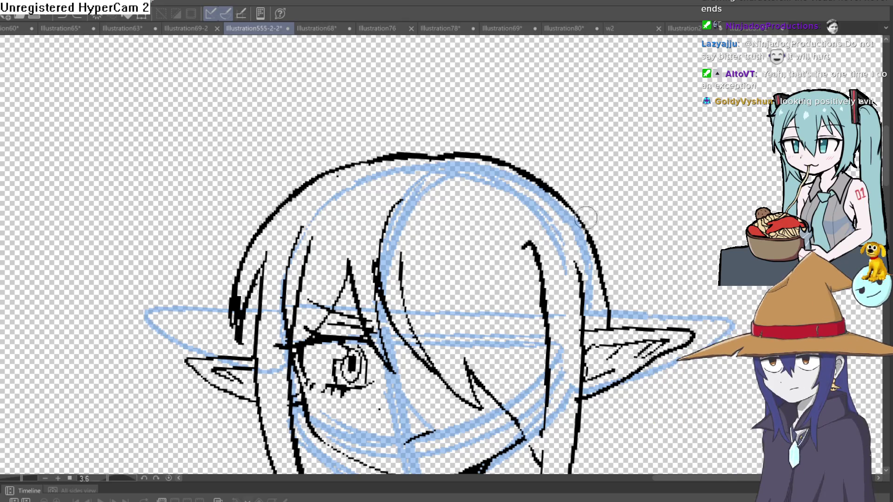
mouse_move(568, 218)
mouse_down()
mouse_move(548, 243)
mouse_move(554, 232)
mouse_up()
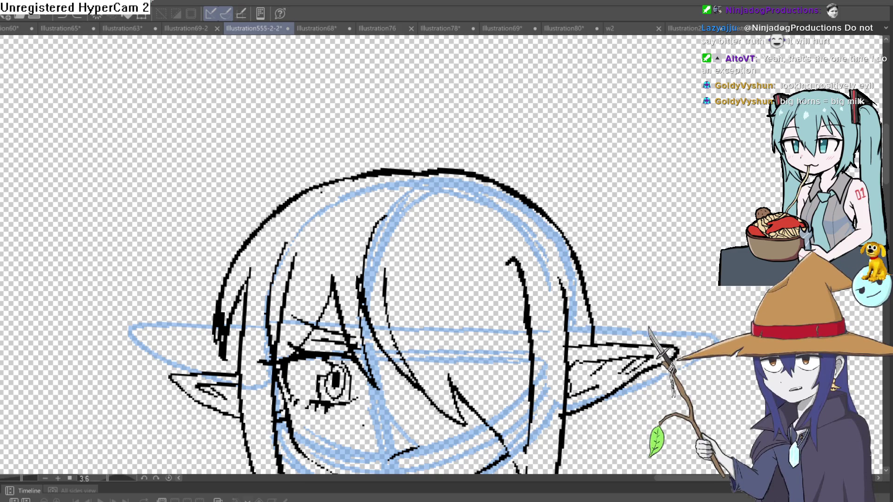
scroll(682, 164, down, 1)
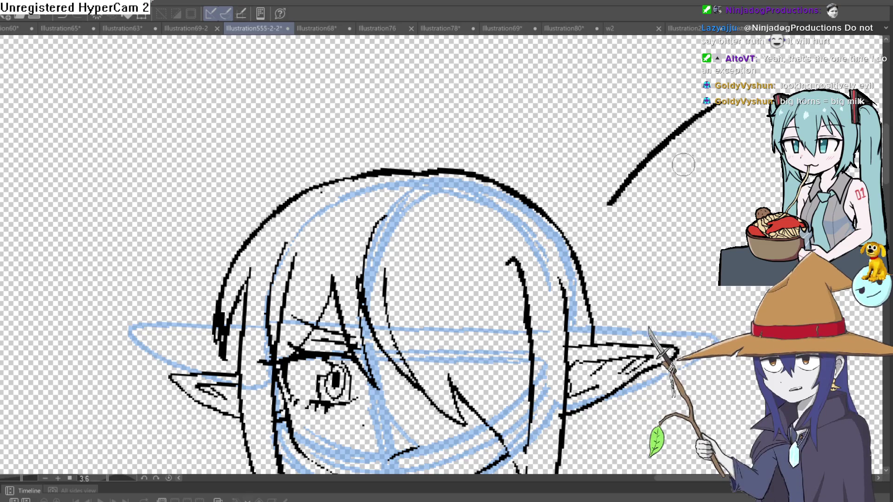
scroll(678, 135, down, 3)
drag(638, 160, 634, 189)
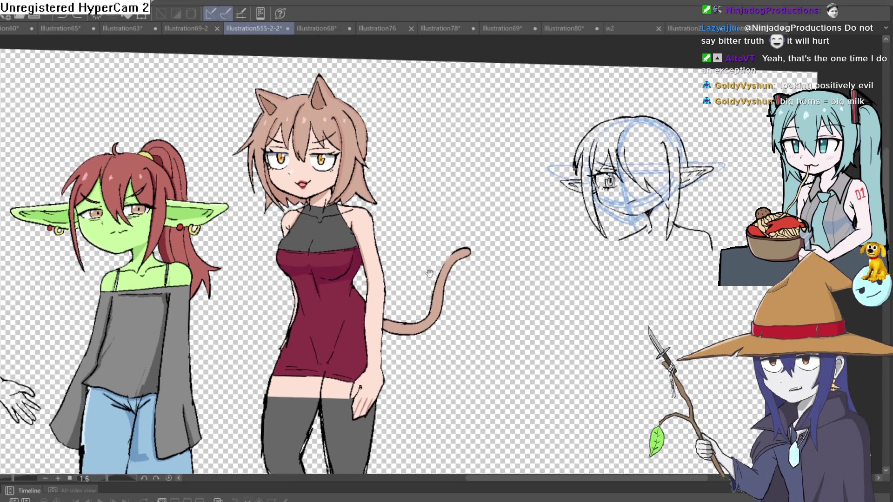
mouse_move(406, 282)
mouse_down()
mouse_move(605, 205)
mouse_move(698, 196)
mouse_move(388, 182)
mouse_move(369, 220)
mouse_up()
scroll(546, 169, down, 1)
scroll(467, 156, up, 3)
mouse_move(464, 152)
mouse_down()
mouse_move(513, 68)
mouse_move(479, 175)
mouse_move(460, 153)
mouse_up()
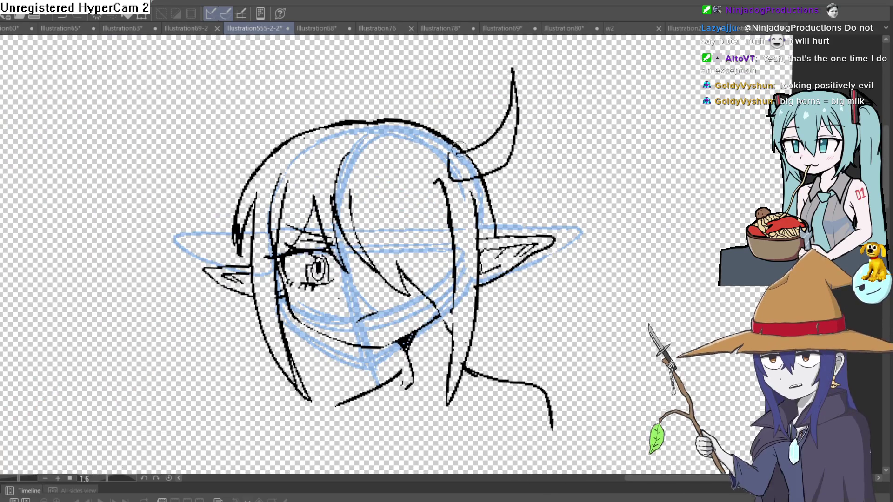
drag(253, 155, 206, 104)
drag(204, 105, 235, 184)
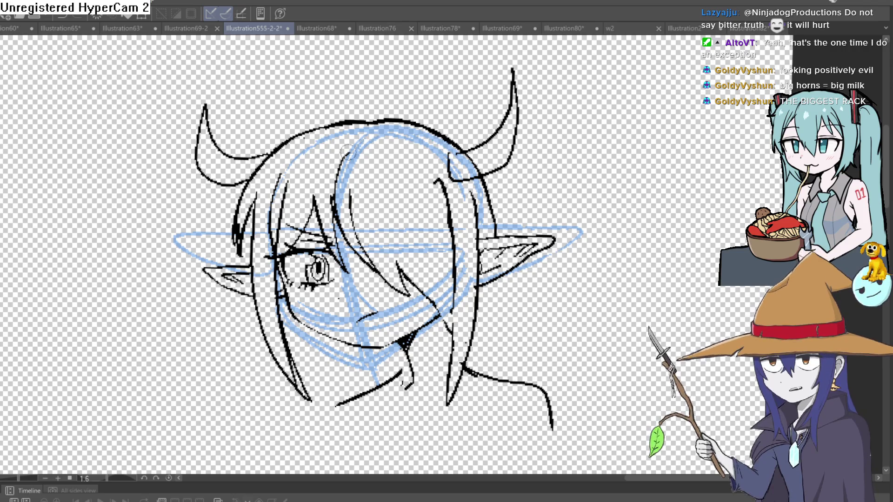
key(ctrl+z)
key(ctrl+z)
key(ctrl+z)
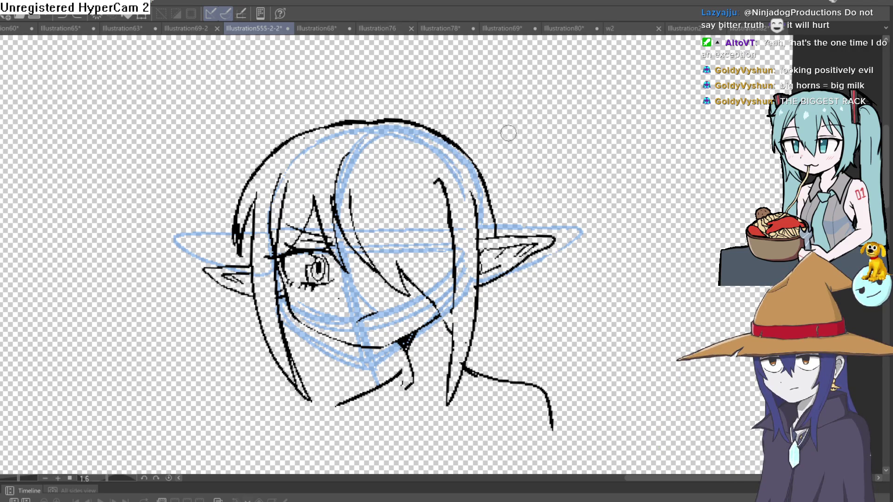
drag(508, 134, 511, 179)
drag(512, 237, 523, 106)
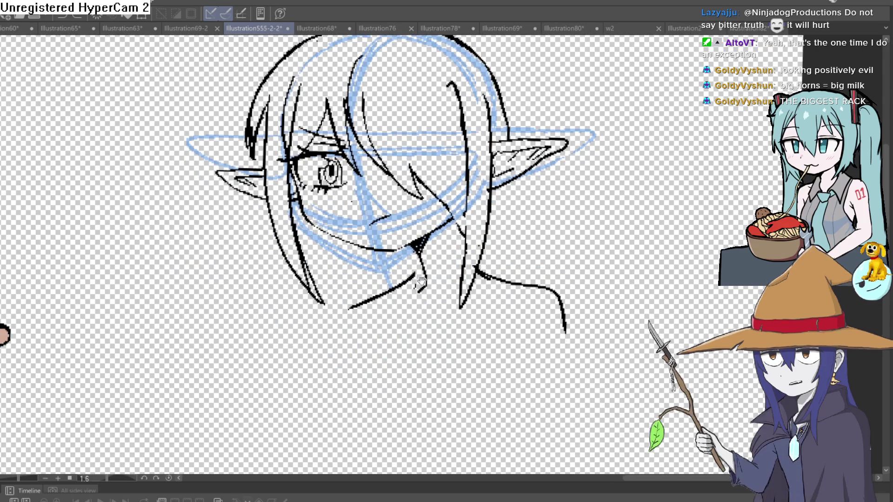
scroll(536, 285, down, 5)
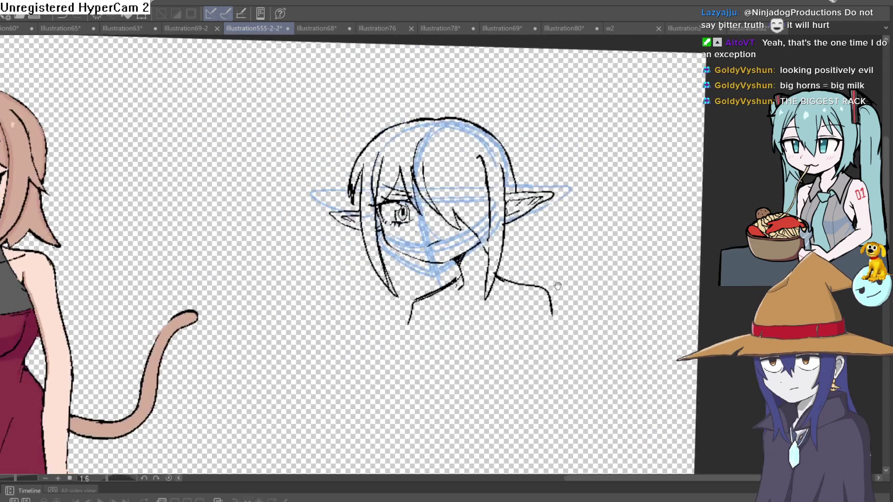
Step: Transform the head line art, moving it left over the cat girl
scroll(513, 255, up, 2)
scroll(521, 260, down, 2)
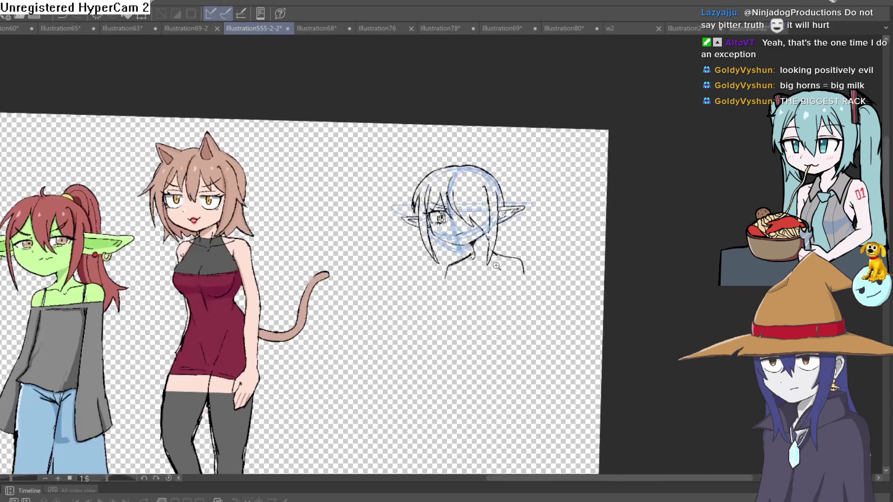
key(ctrl+t)
drag(487, 244, 84, 277)
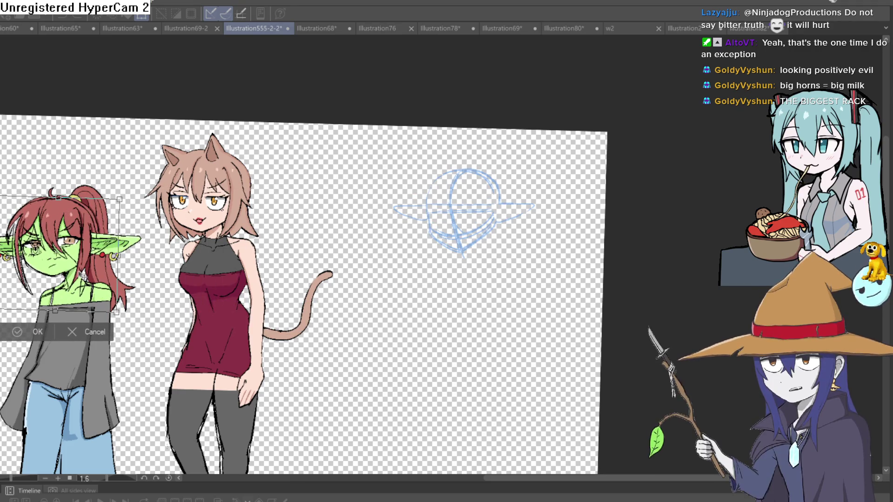
key(Return)
Step: Rotate and shift the goblin's head into place with two transforms
drag(141, 315, 248, 299)
scroll(247, 299, down, 2)
scroll(480, 278, up, 5)
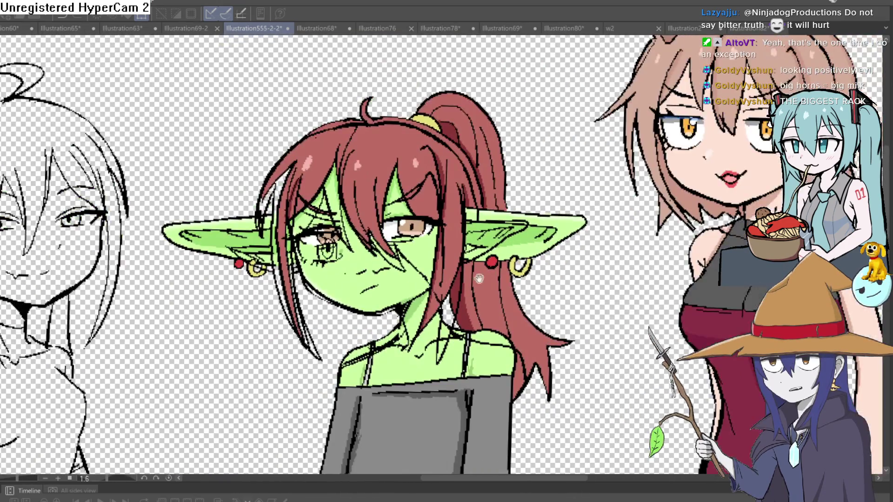
key(ctrl+t)
drag(470, 293, 447, 321)
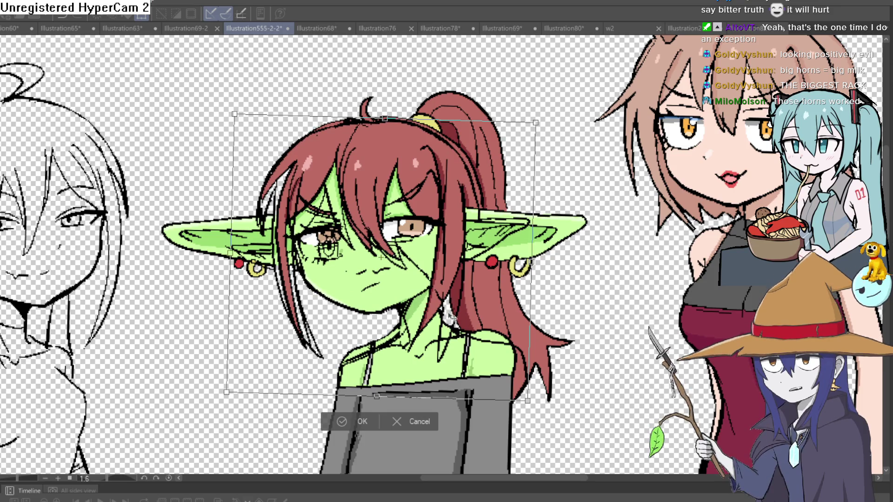
key(Return)
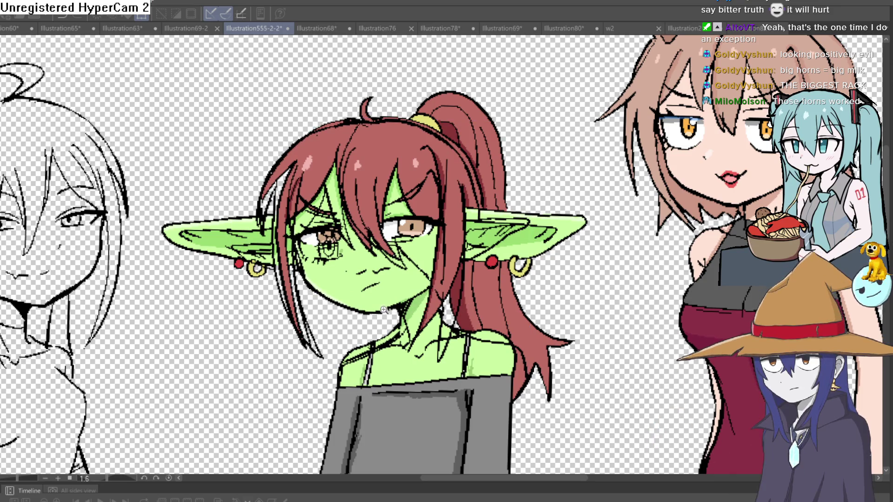
scroll(464, 307, up, 5)
key(ctrl+t)
drag(451, 308, 436, 276)
scroll(437, 276, down, 4)
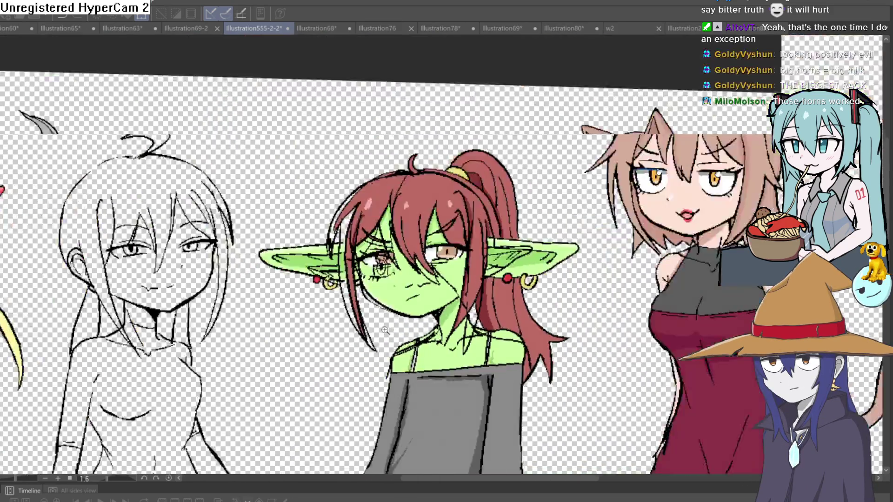
key(Return)
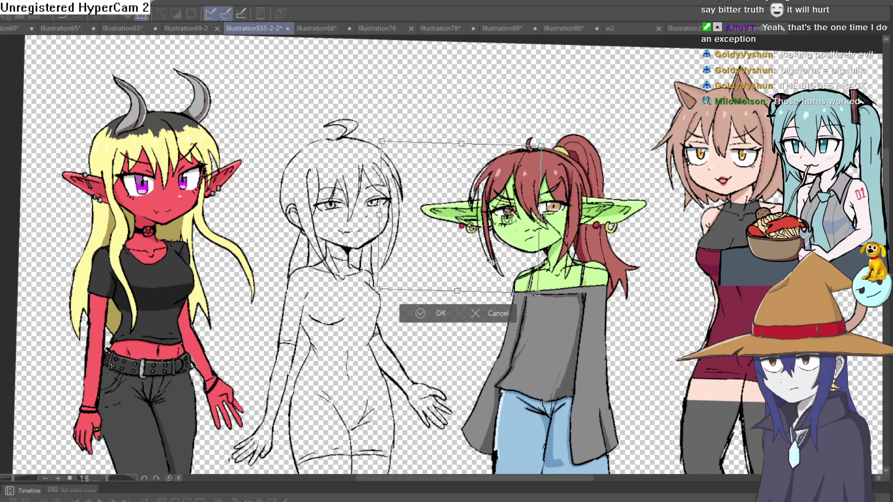
Step: Nudge the demon girl's head slightly and pan over to the elf-eared sketch
key(ctrl+t)
drag(194, 235, 209, 226)
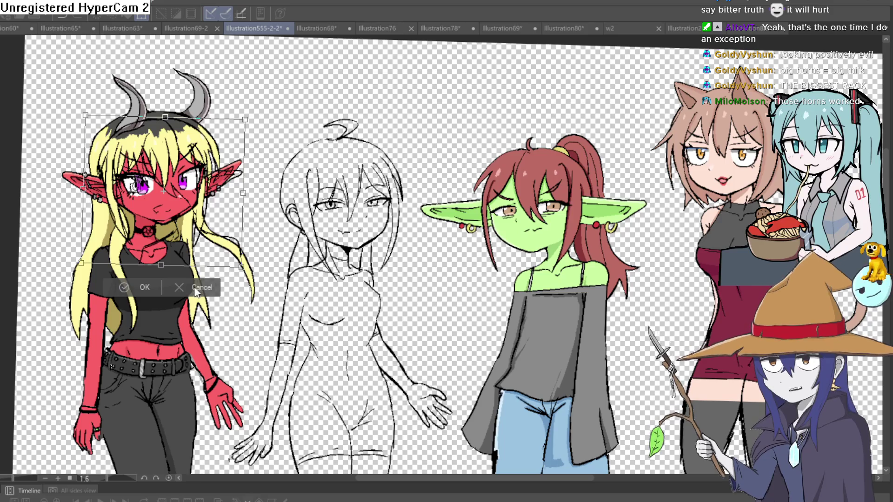
key(Return)
drag(833, 293, 339, 279)
drag(609, 289, 554, 283)
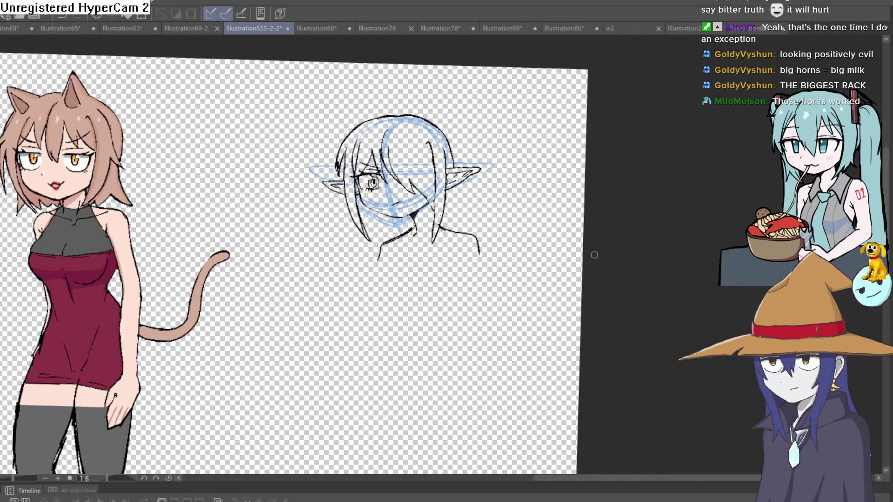
Step: Hide the blue rough sketch, then ink a short neck line and the right horn, redoing a failed stroke
click(871, 395)
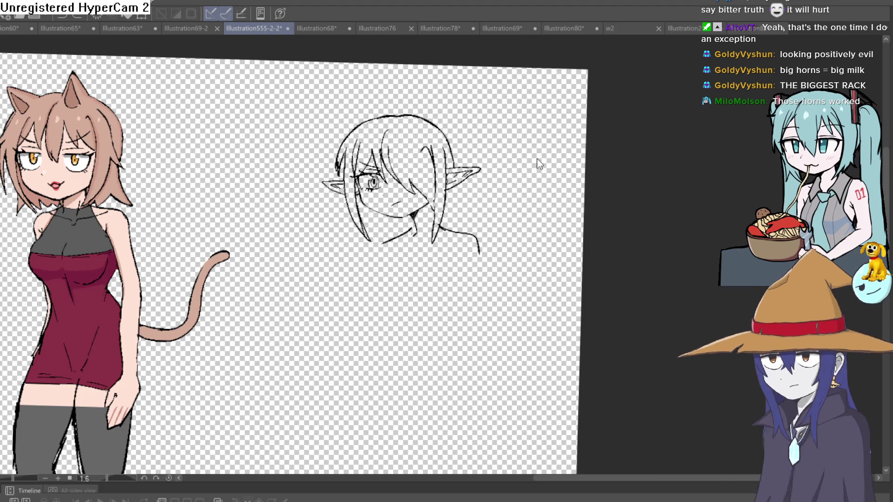
drag(382, 243, 377, 259)
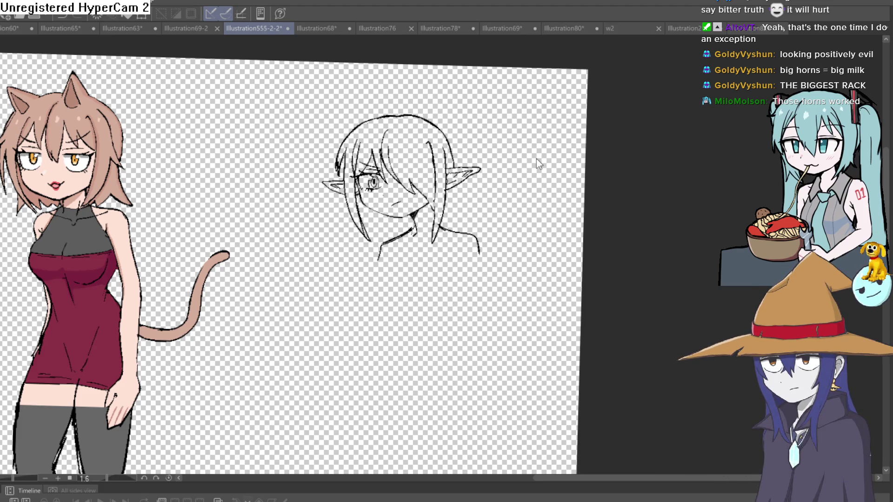
scroll(434, 144, up, 5)
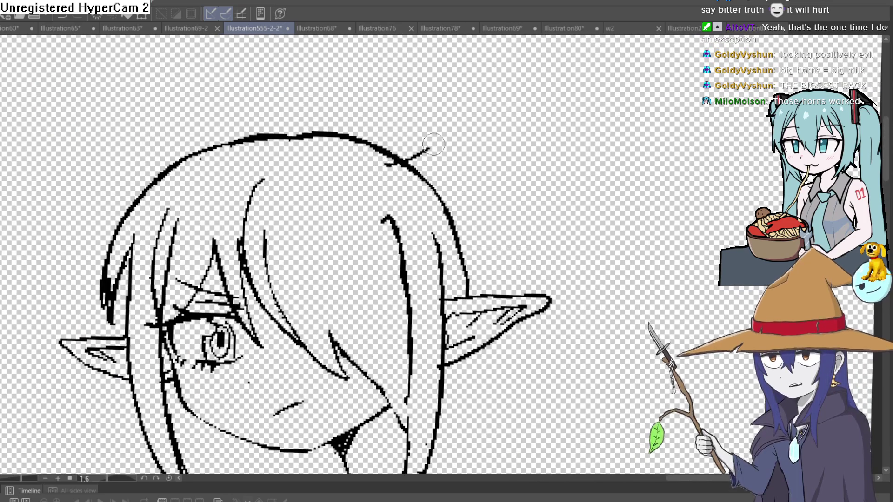
drag(434, 144, 449, 80)
key(ctrl+z)
scroll(437, 162, down, 3)
mouse_move(431, 172)
mouse_down()
mouse_move(472, 117)
mouse_move(446, 173)
mouse_up()
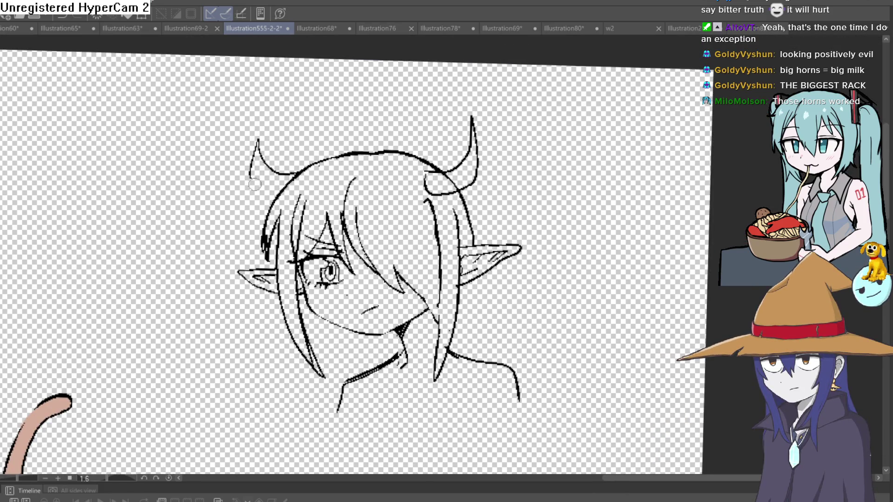
Step: Ink the curved left horn on the head, undoing a bad stroke, and reframe the head in view
drag(293, 173, 268, 131)
drag(269, 132, 258, 189)
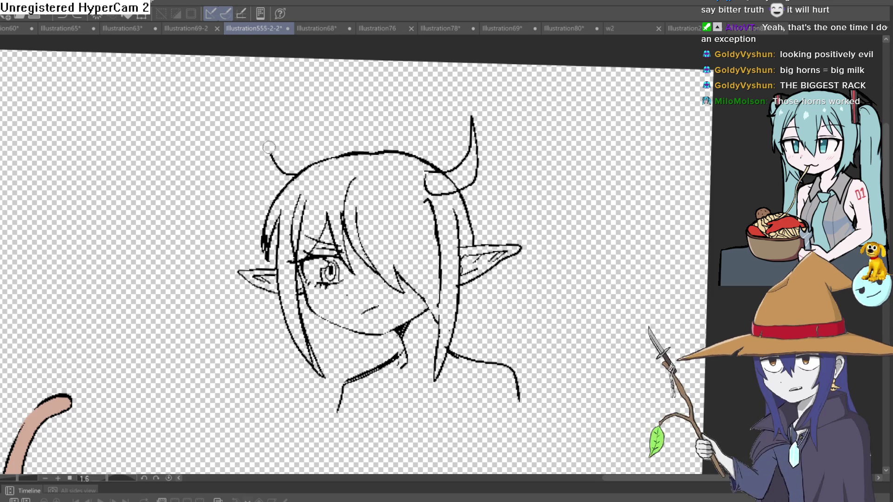
key(ctrl+z)
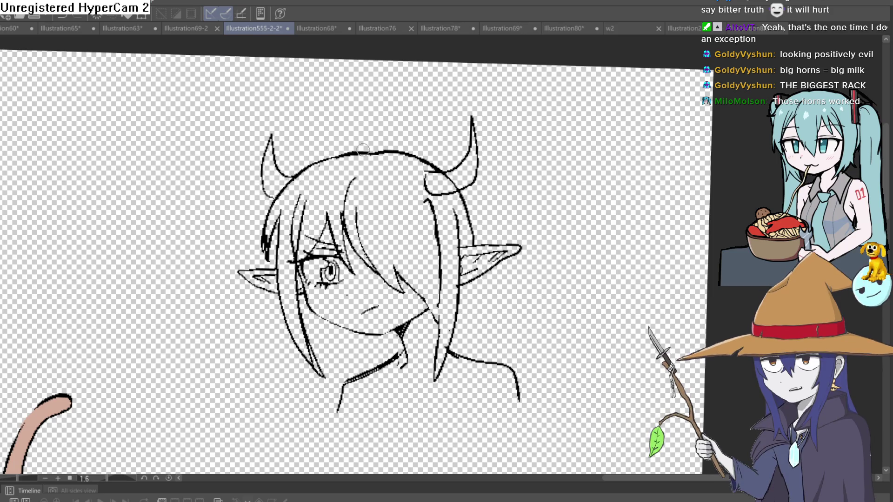
scroll(545, 151, down, 3)
scroll(506, 176, up, 5)
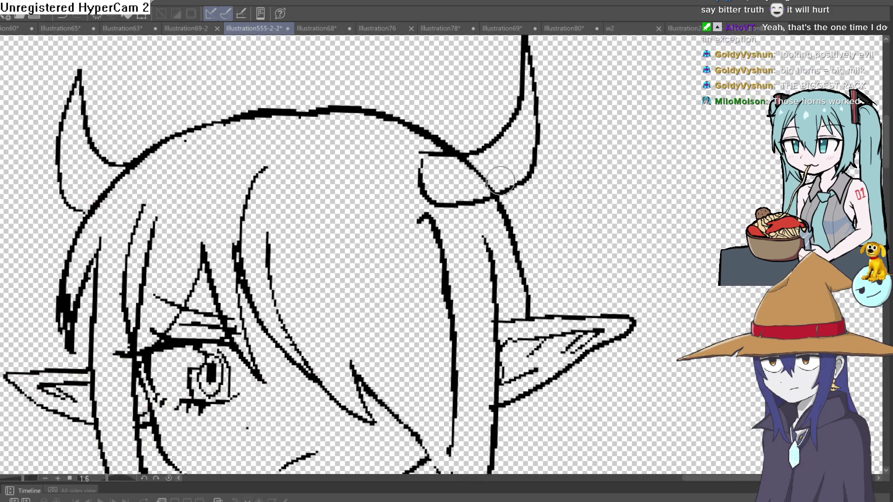
scroll(461, 165, down, 5)
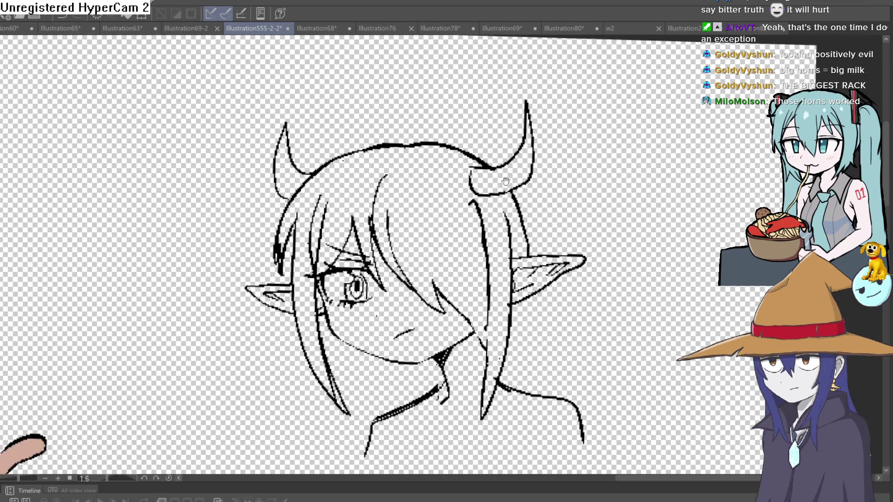
drag(550, 146, 547, 219)
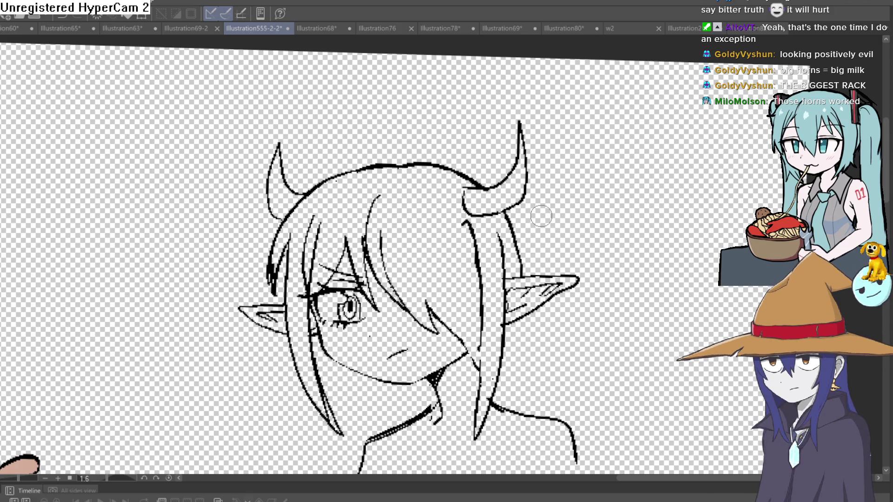
scroll(470, 221, down, 2)
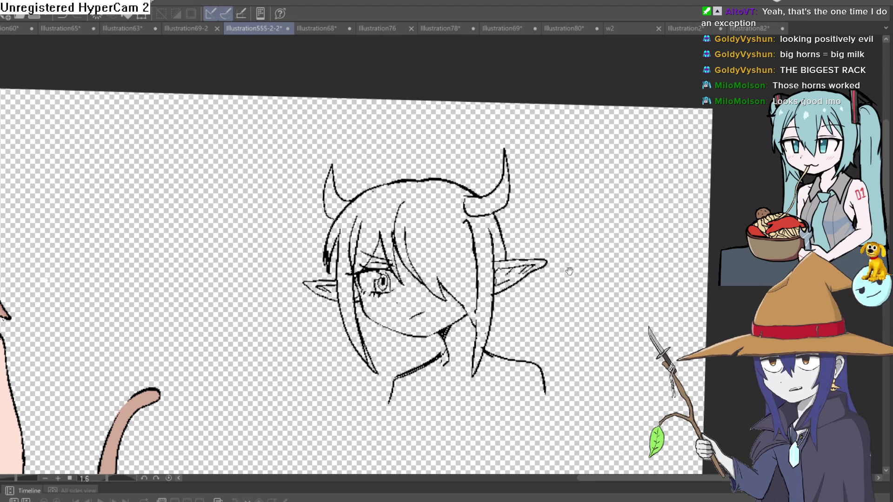
Step: Try a curled hair strand (ahoge) atop the head, then undo it
scroll(569, 271, down, 3)
scroll(558, 279, up, 5)
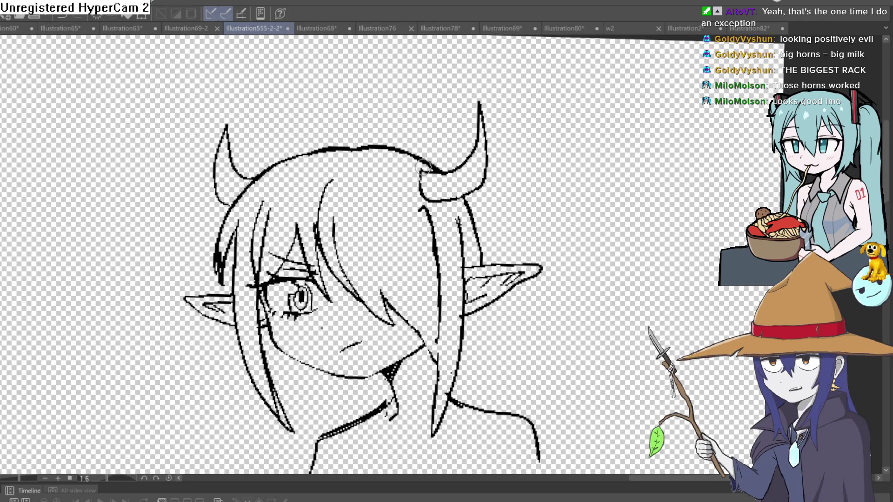
drag(352, 147, 353, 106)
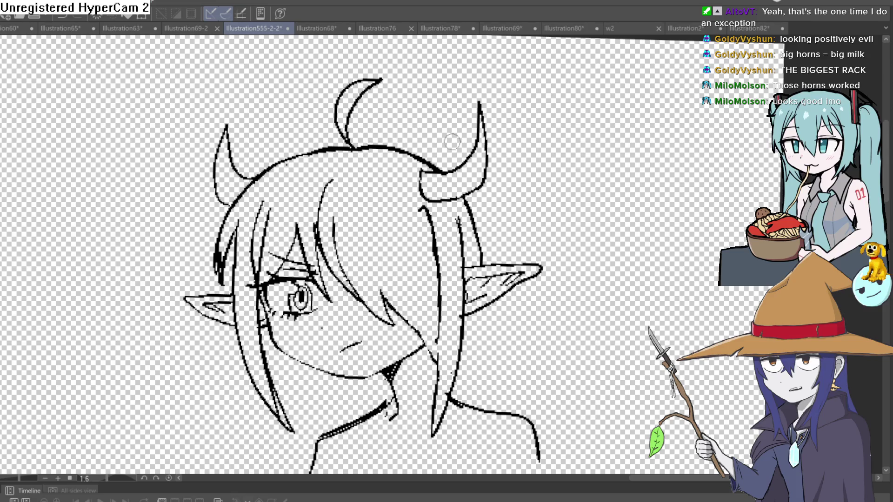
key(ctrl+z)
Step: Recentre the view on the head, add a short stroke below the neck, then switch to Aseprite
mouse_move(522, 189)
mouse_down()
mouse_move(625, 219)
mouse_move(620, 234)
mouse_up()
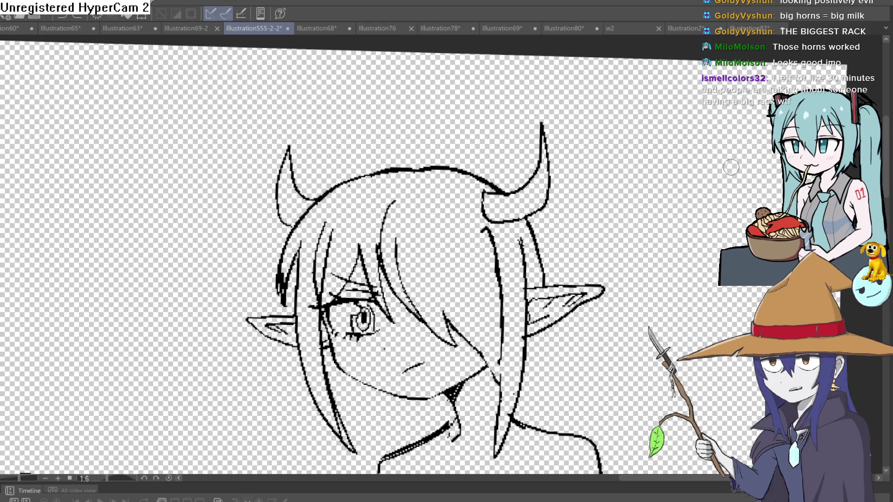
drag(618, 315, 631, 229)
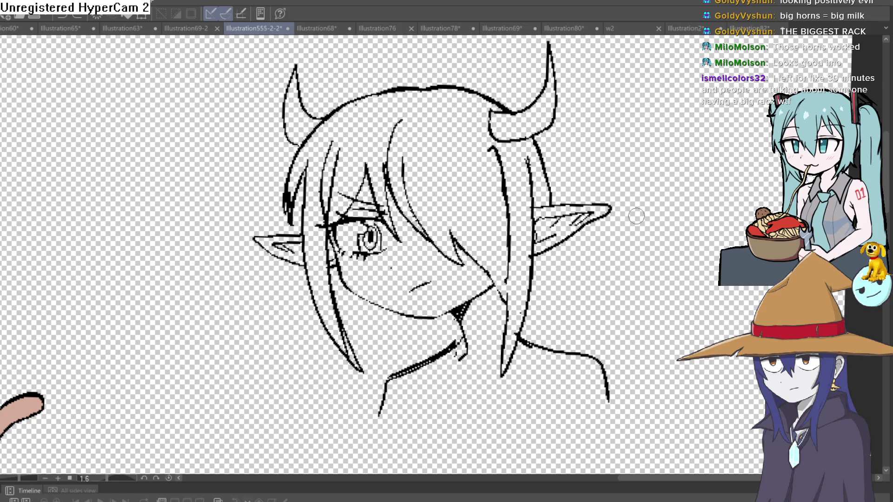
scroll(613, 254, down, 3)
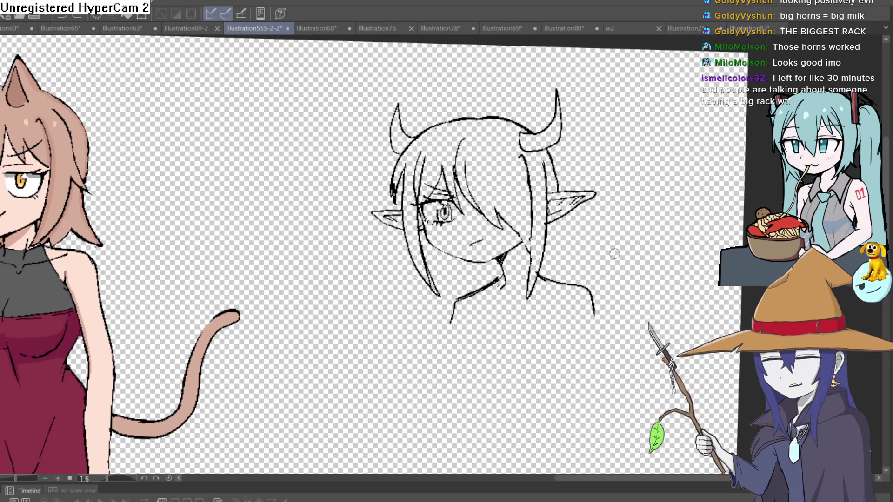
drag(613, 255, 608, 213)
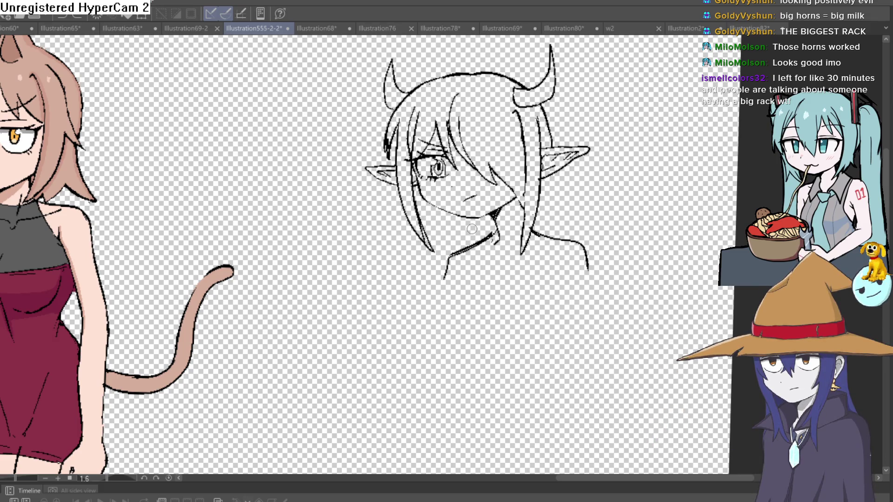
scroll(482, 301, down, 2)
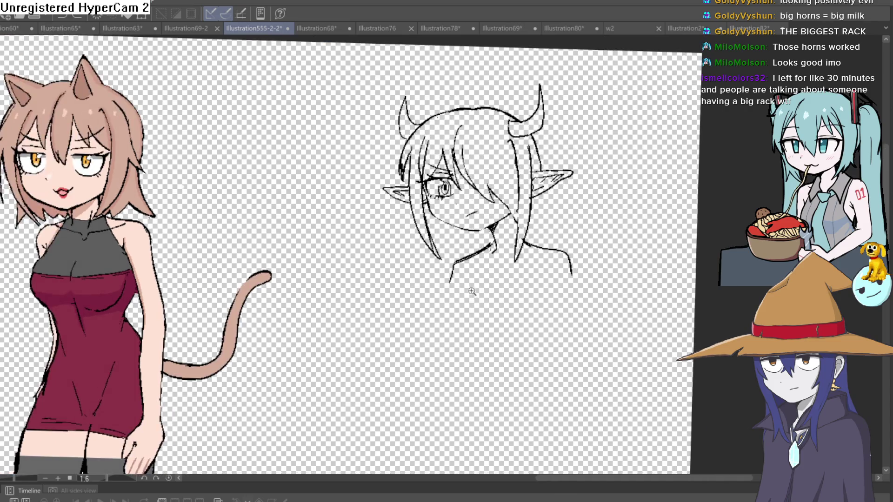
scroll(471, 285, up, 4)
mouse_move(487, 269)
mouse_down()
mouse_move(459, 214)
mouse_move(469, 205)
mouse_up()
scroll(469, 205, down, 3)
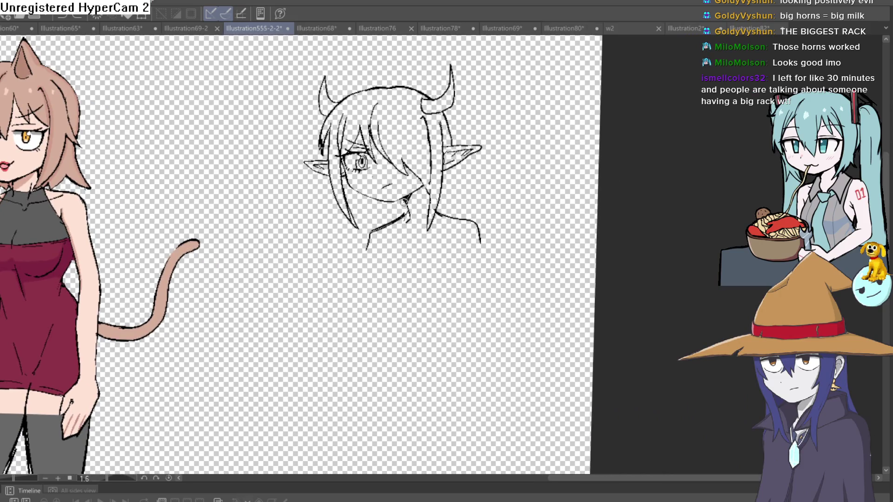
drag(421, 284, 435, 281)
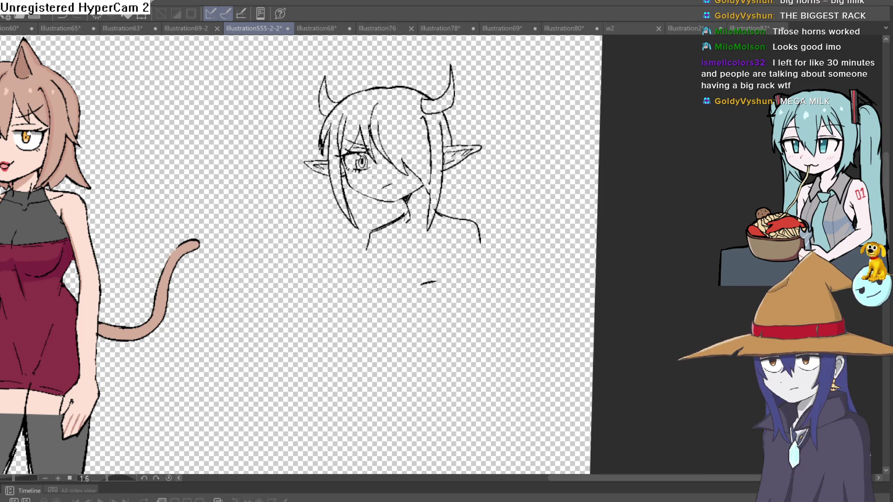
key(alt+Tab)
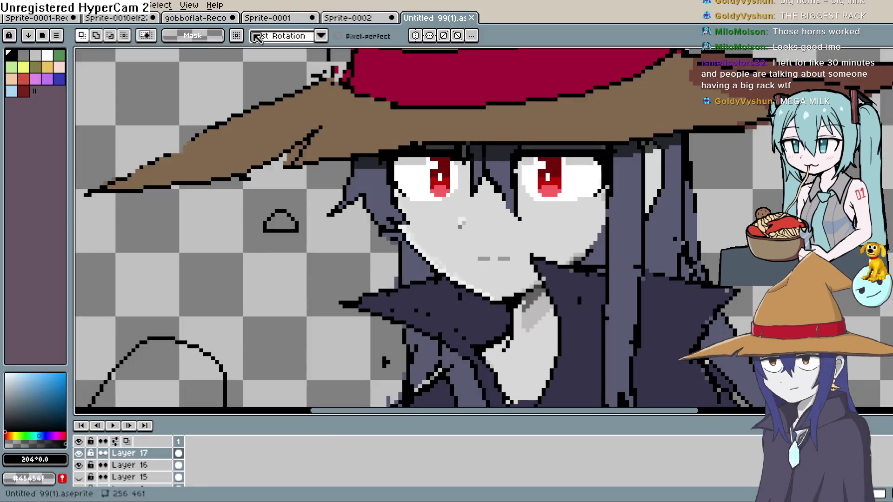
Step: View the shop scene sprite in Aseprite, then return to the deer-skull illustration
key(ctrl+Tab)
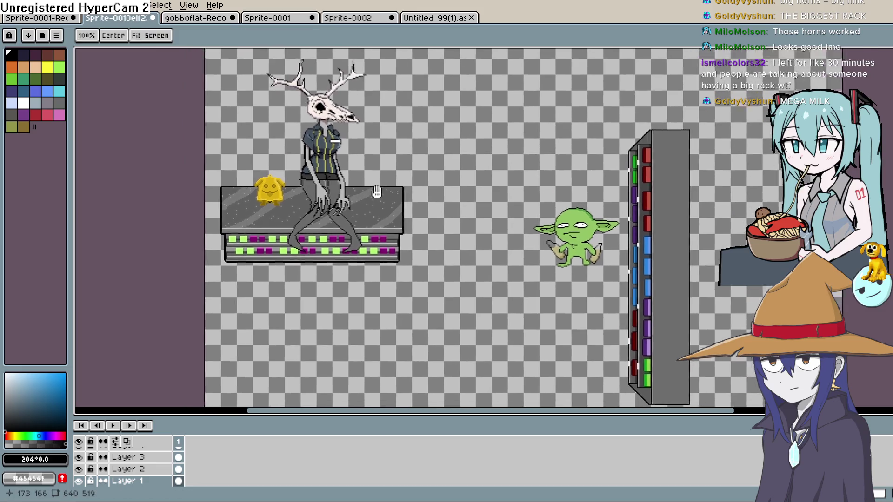
scroll(367, 187, up, 2)
scroll(369, 186, down, 2)
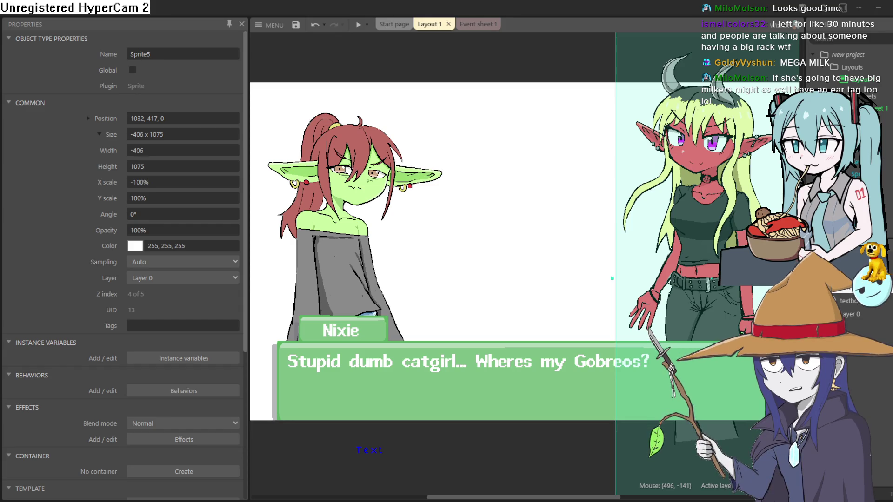
key(alt+Tab)
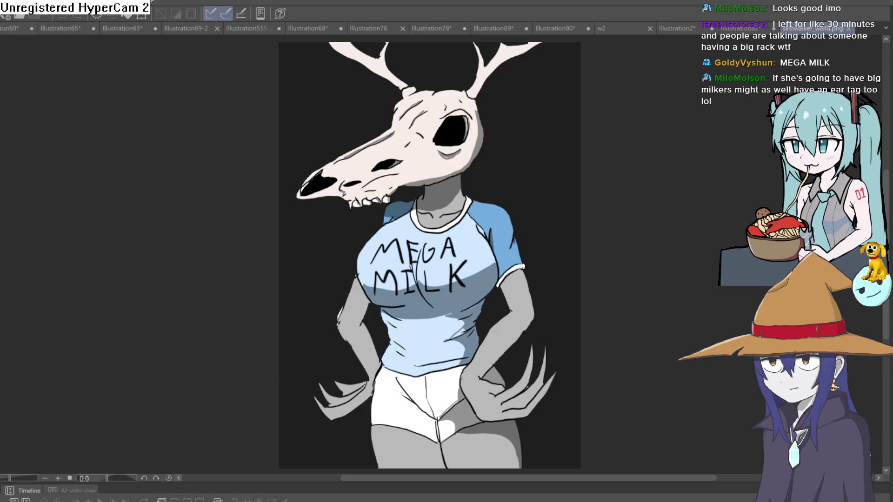
Step: Browse the Illustration2, w2, Illustration80, 69, 78, 76 and 69-2 tabs, ending on Illustration555-2-2
mouse_move(566, 152)
mouse_down()
mouse_move(544, 184)
mouse_move(559, 135)
mouse_move(636, 130)
mouse_up()
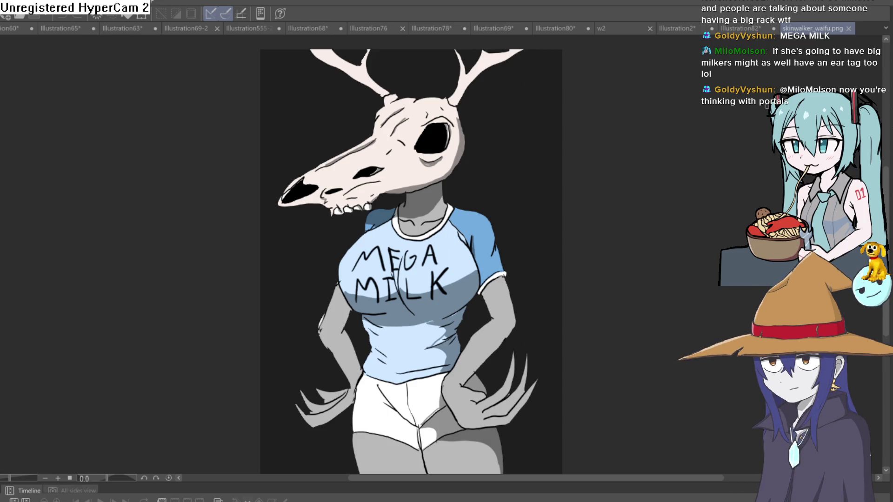
click(692, 29)
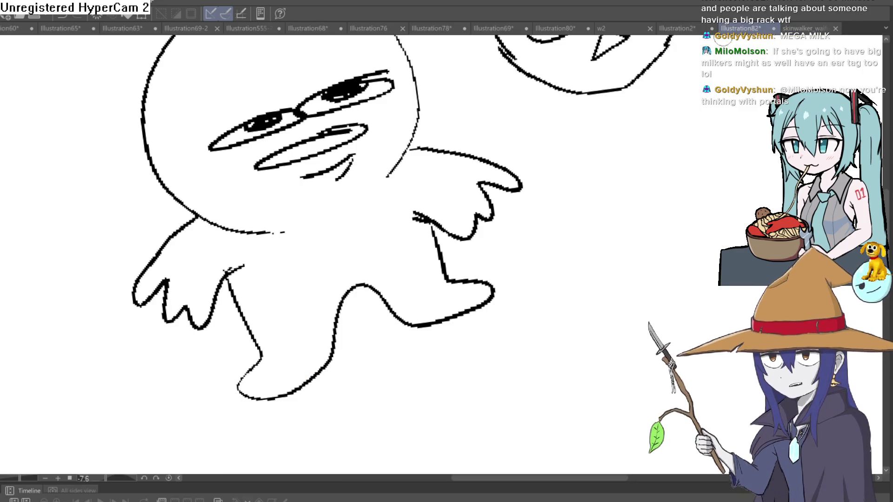
click(640, 28)
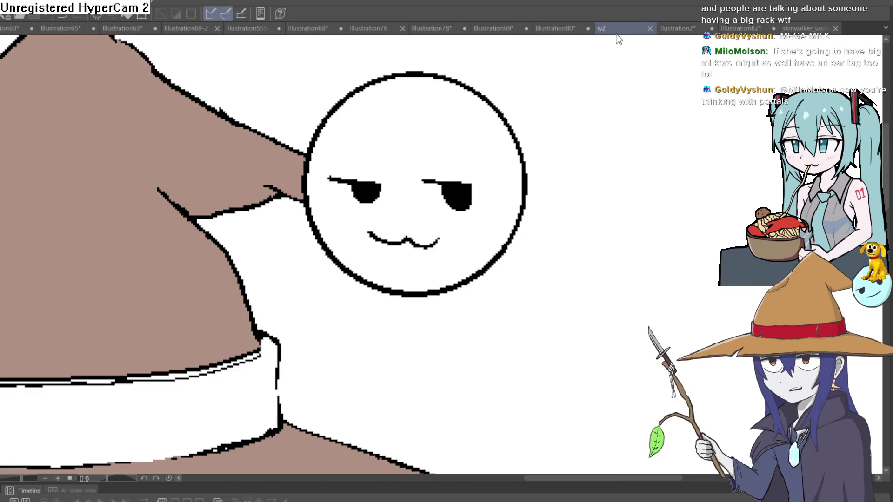
click(571, 26)
click(509, 27)
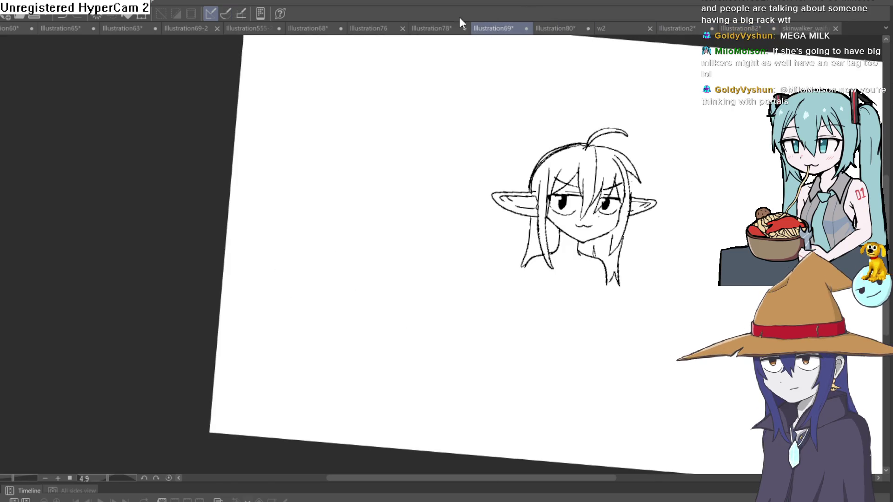
click(437, 24)
click(382, 27)
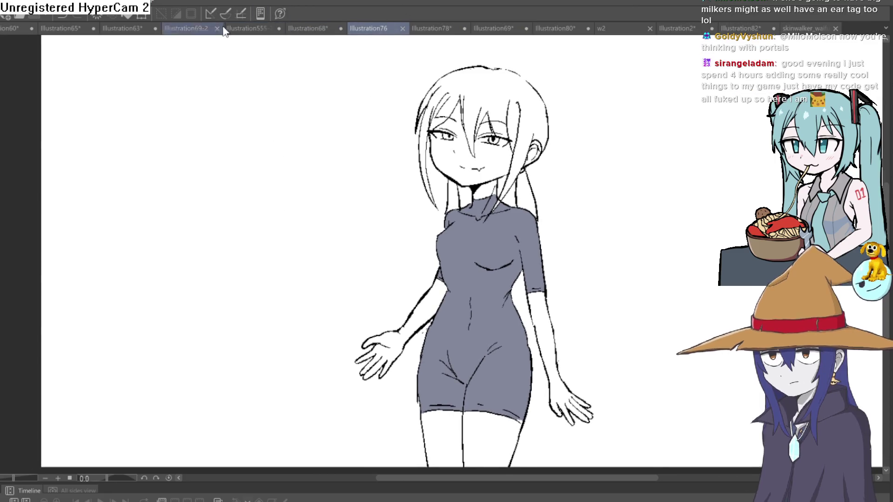
click(233, 28)
click(216, 27)
click(254, 29)
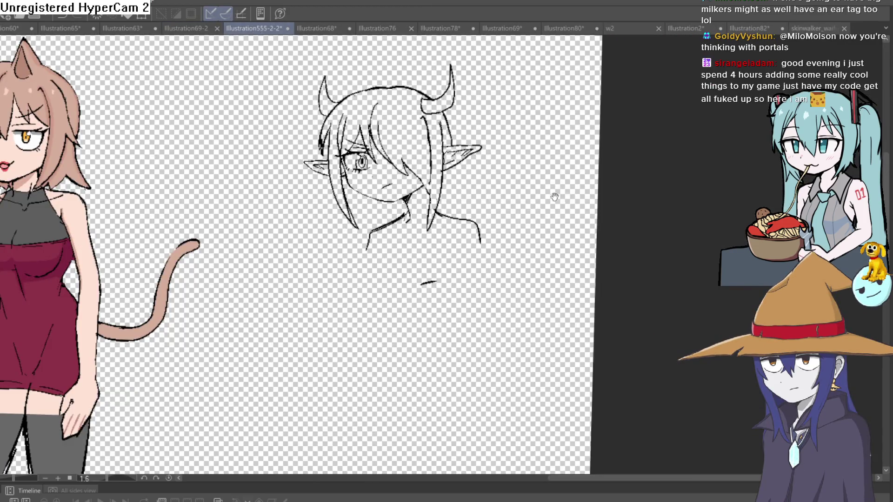
Step: Zoom into the right ear, draw a dangling tag earring, zoom back out, then switch to Construct 3
scroll(465, 158, up, 5)
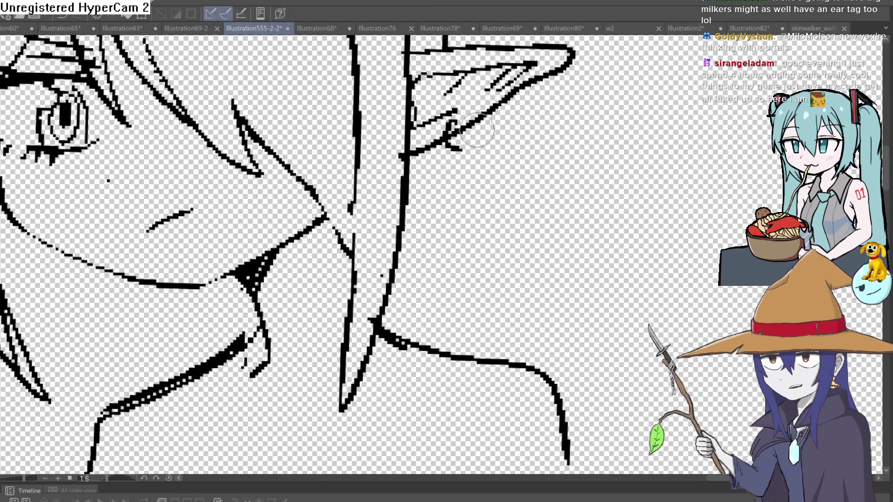
mouse_move(454, 123)
mouse_down()
mouse_move(494, 170)
mouse_move(498, 230)
mouse_move(447, 167)
mouse_move(456, 137)
mouse_up()
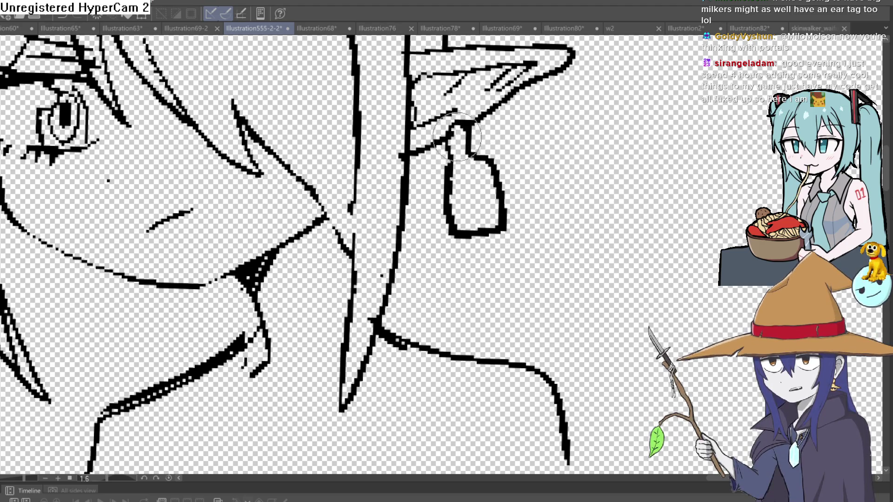
scroll(523, 183, down, 4)
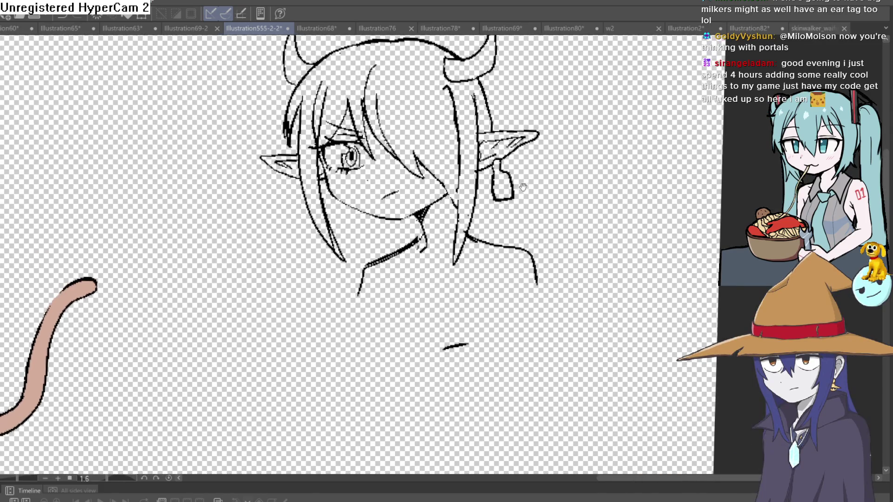
drag(523, 187, 553, 234)
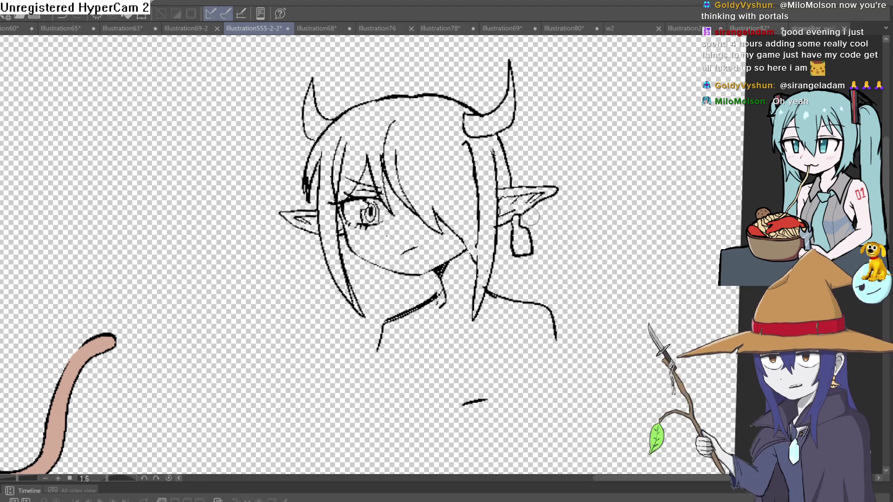
scroll(535, 219, down, 3)
scroll(541, 224, up, 5)
scroll(541, 223, up, 3)
scroll(600, 198, down, 4)
mouse_move(593, 185)
mouse_down()
mouse_move(595, 252)
mouse_move(616, 212)
mouse_up()
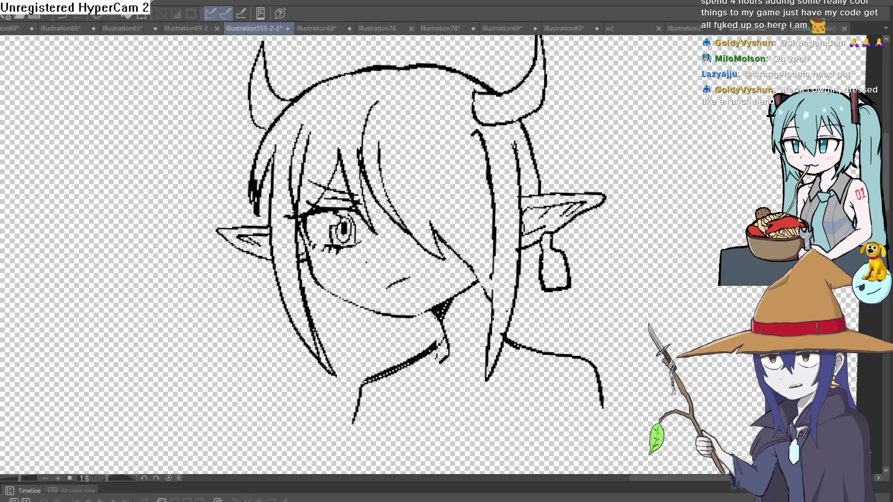
key(alt+Tab)
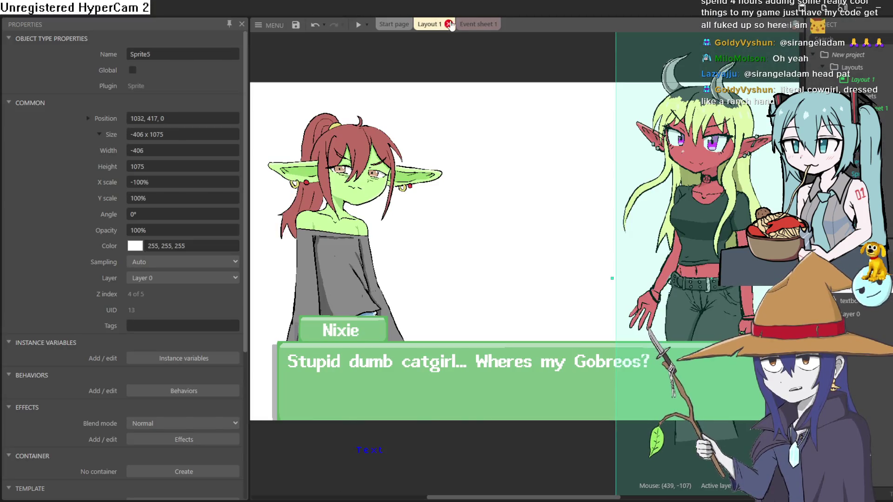
Step: Open Event sheet 1 in the Construct 3 game project
click(467, 27)
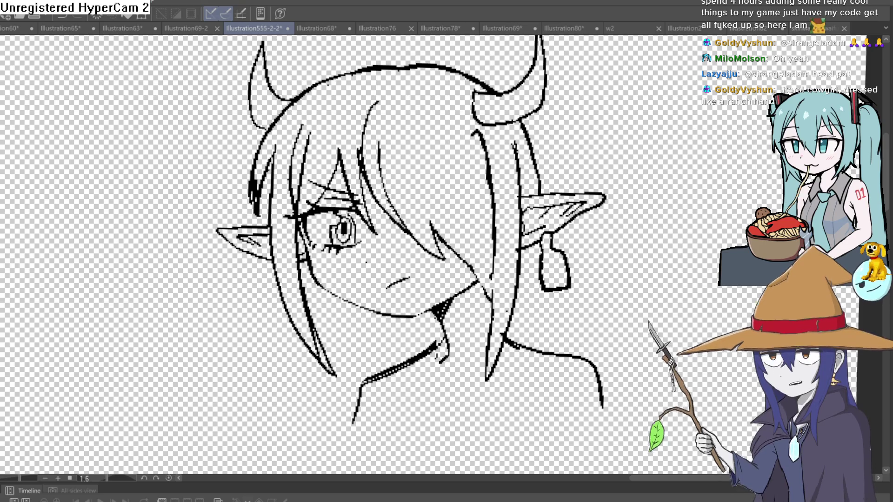
drag(659, 267, 656, 155)
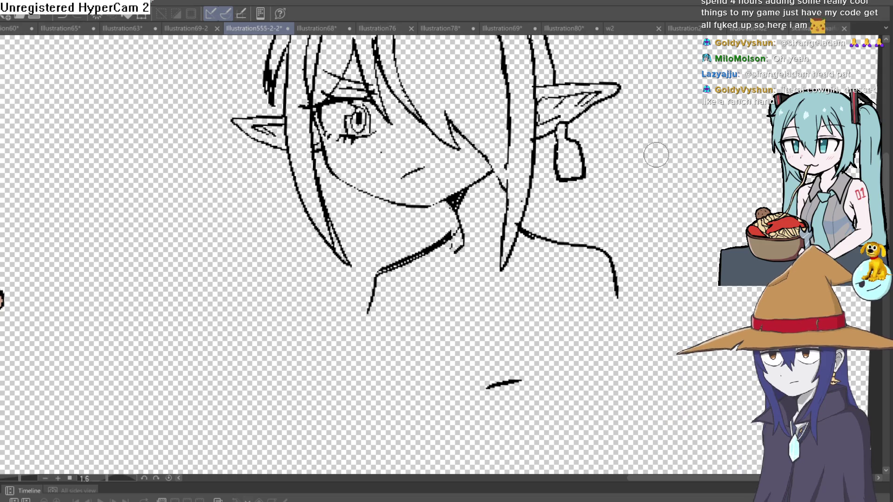
scroll(651, 223, down, 5)
drag(618, 233, 603, 223)
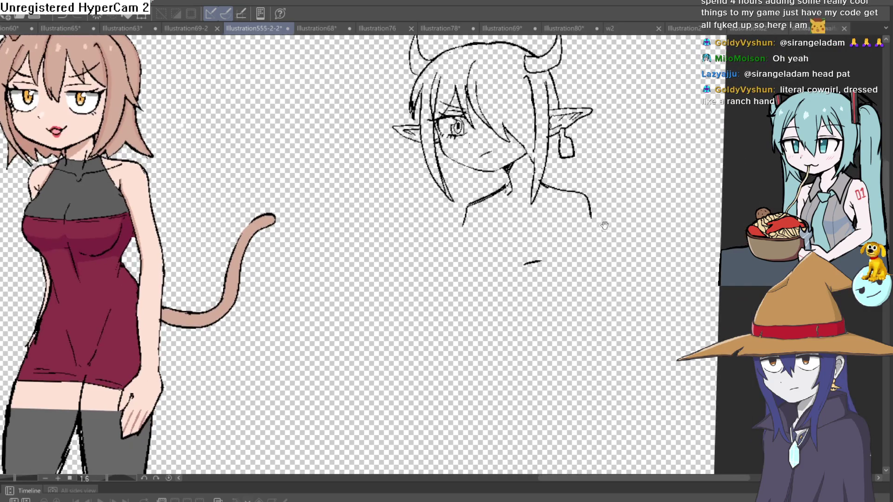
drag(544, 243, 534, 233)
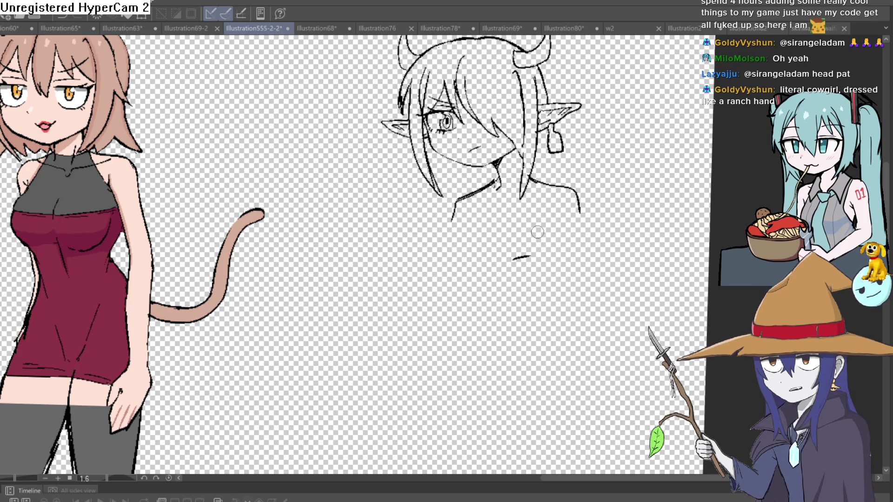
scroll(558, 201, down, 2)
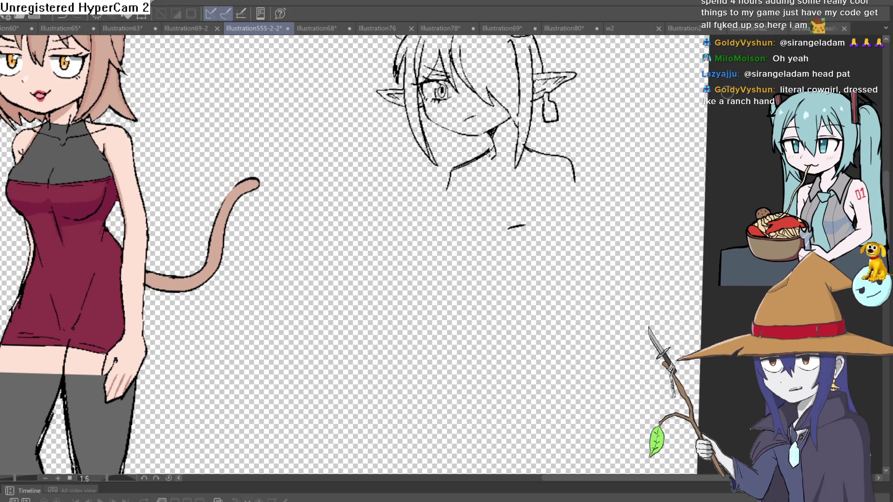
scroll(470, 207, up, 2)
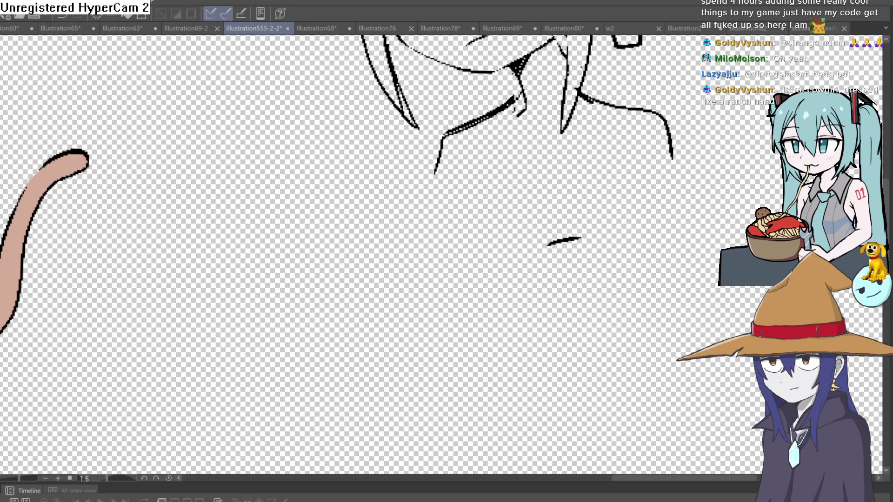
scroll(542, 205, down, 2)
mouse_move(566, 228)
mouse_down()
mouse_move(508, 287)
mouse_move(492, 274)
mouse_up()
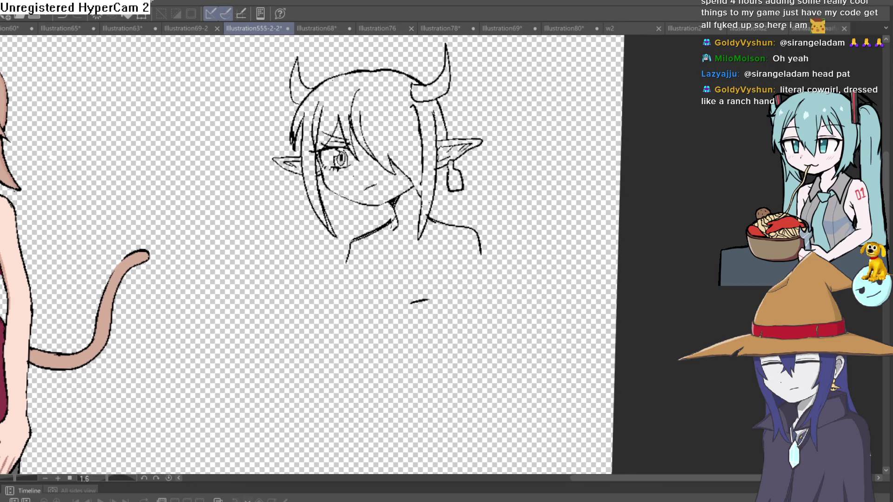
mouse_move(379, 256)
mouse_down()
mouse_move(368, 223)
mouse_move(346, 235)
mouse_move(343, 275)
mouse_move(372, 295)
mouse_move(386, 293)
mouse_move(339, 261)
mouse_move(360, 217)
mouse_up()
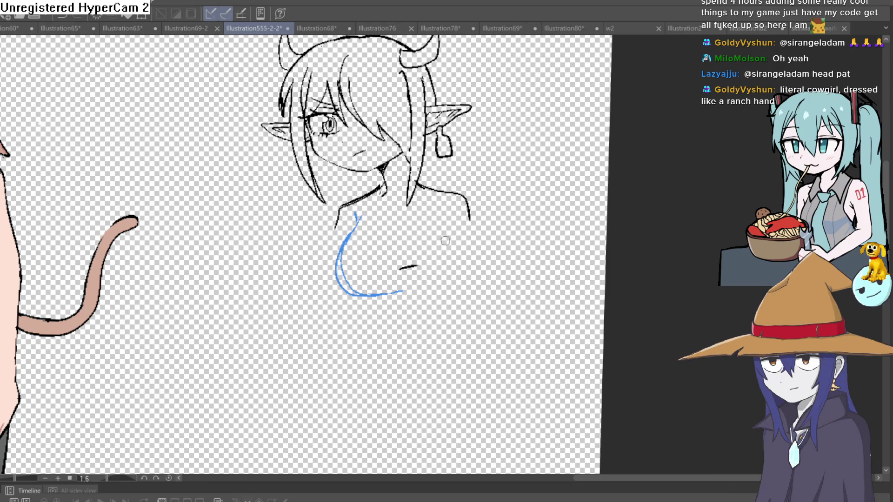
Step: Sketch the blue chest curves below the shoulders, redrawing the right-side stroke after undoing it
mouse_move(451, 211)
mouse_down()
mouse_move(465, 245)
mouse_move(449, 290)
mouse_move(417, 295)
mouse_move(394, 284)
mouse_up()
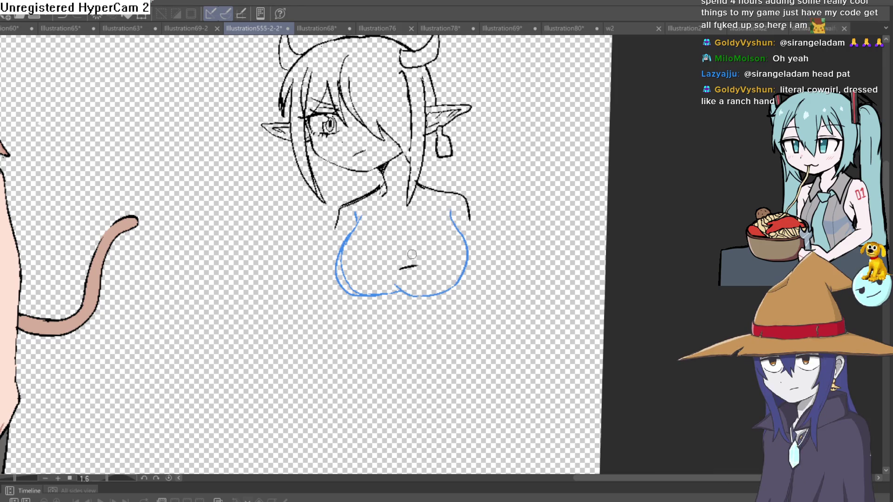
key(ctrl+z)
mouse_move(391, 255)
mouse_down()
mouse_move(424, 289)
mouse_move(465, 273)
mouse_up()
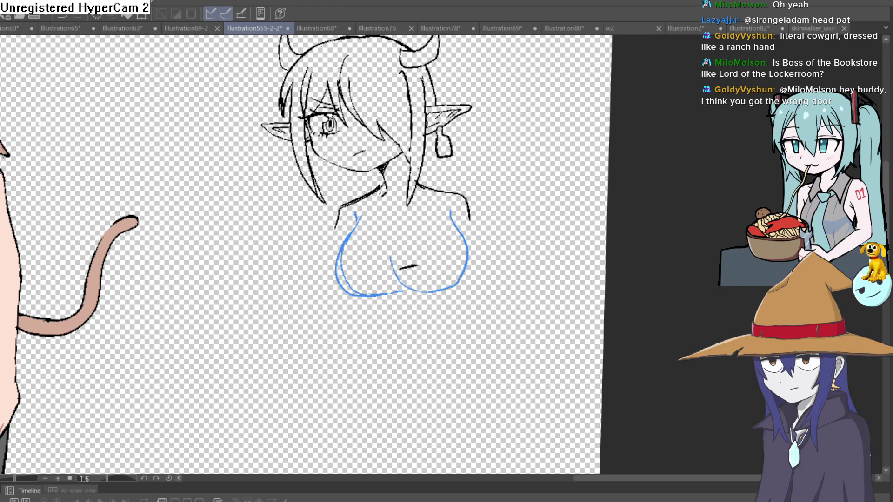
mouse_move(399, 236)
mouse_down()
mouse_move(393, 282)
mouse_move(451, 282)
mouse_up()
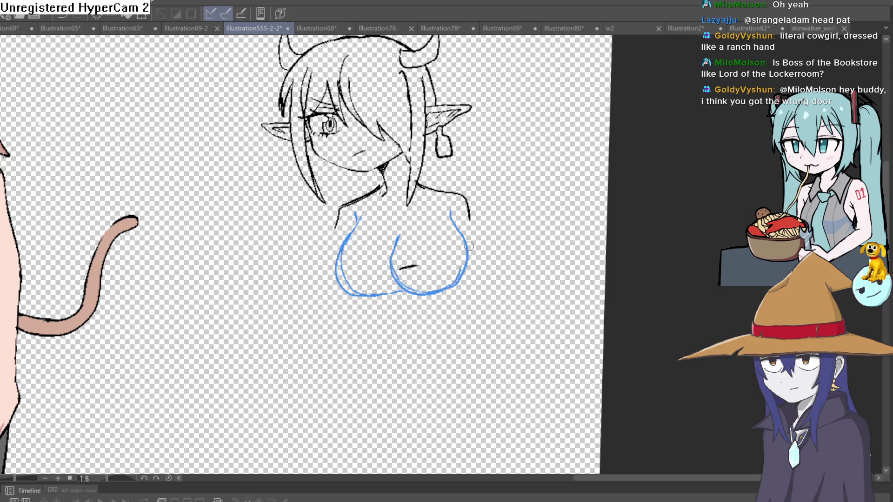
Step: Retrace the upper right and left breast outlines in blue, extend both torso sides downward
drag(460, 232, 463, 212)
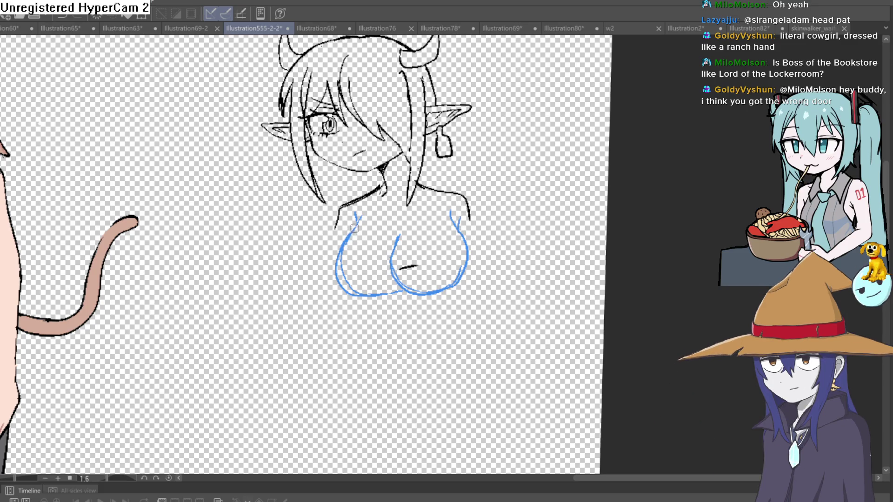
mouse_move(356, 217)
mouse_down()
mouse_move(340, 254)
mouse_move(388, 294)
mouse_move(329, 254)
mouse_up()
mouse_move(296, 177)
mouse_down()
mouse_move(298, 235)
mouse_move(317, 266)
mouse_move(312, 296)
mouse_up()
mouse_move(397, 242)
mouse_down()
mouse_move(393, 271)
mouse_move(427, 318)
mouse_up()
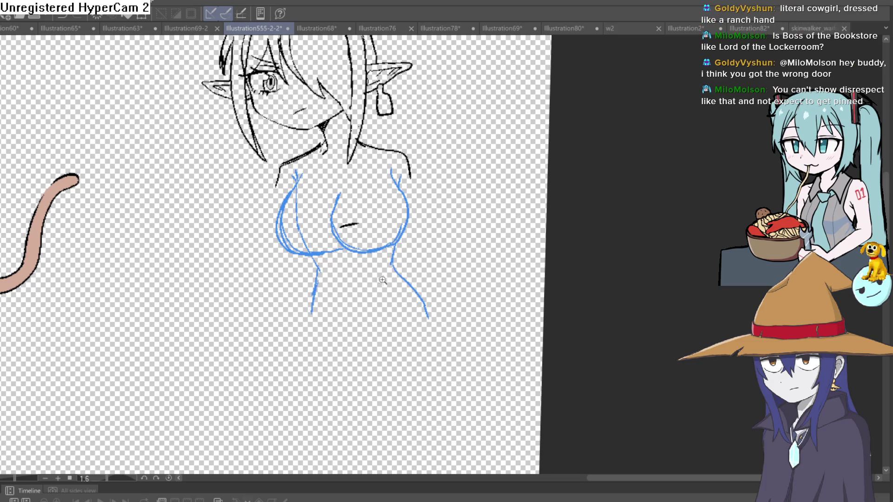
scroll(409, 274, down, 3)
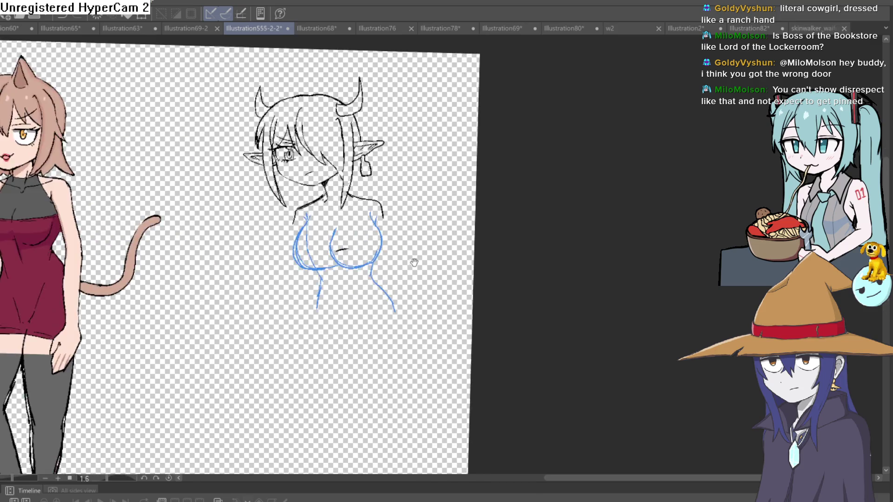
drag(414, 263, 418, 272)
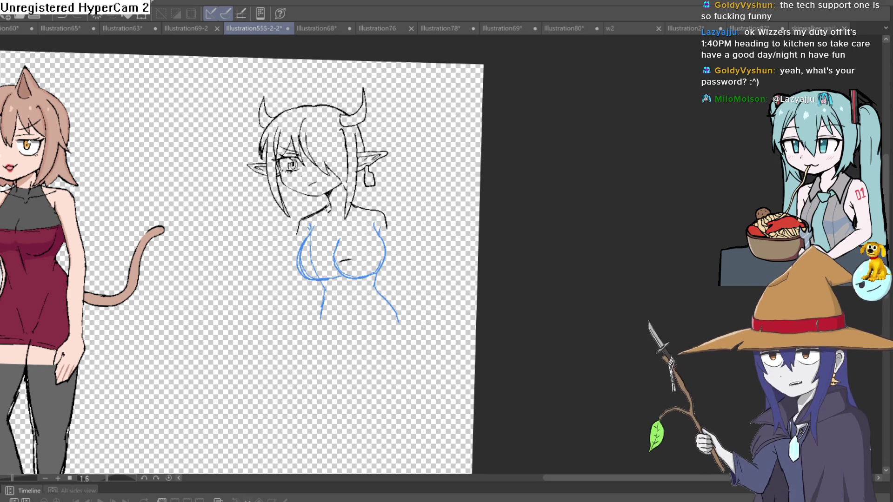
Step: Redraw the blue left breast contour and sketch the lower curve of the right breast
drag(412, 163, 435, 205)
key(ctrl+z)
scroll(303, 268, up, 3)
mouse_move(326, 181)
mouse_down()
mouse_move(290, 251)
mouse_move(359, 299)
mouse_up()
mouse_move(412, 205)
mouse_down()
mouse_move(331, 178)
mouse_move(296, 209)
mouse_up()
drag(315, 170, 307, 188)
drag(292, 225, 356, 267)
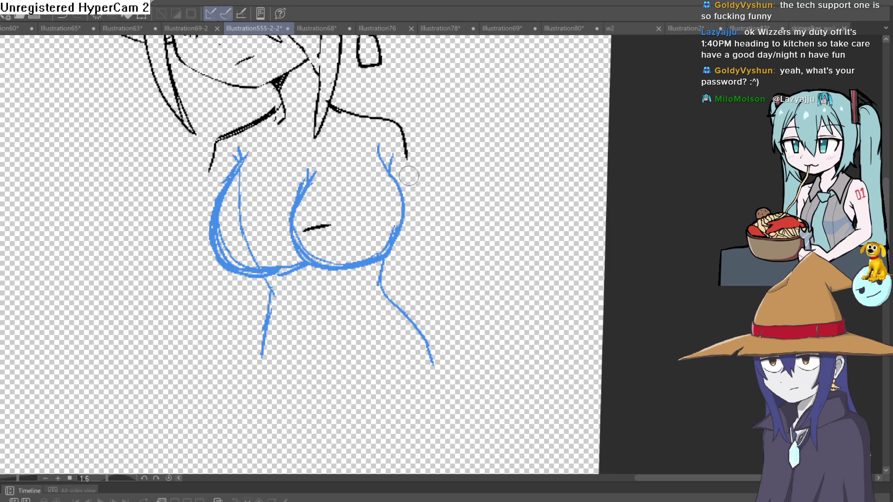
Step: Erase the old black neck and collar lines and ink a new neck line down to the collar
mouse_move(401, 212)
mouse_down()
mouse_move(390, 170)
mouse_move(404, 140)
mouse_move(396, 125)
mouse_up()
mouse_move(210, 171)
mouse_down()
mouse_move(242, 131)
mouse_move(272, 107)
mouse_move(279, 115)
mouse_up()
drag(209, 171, 212, 160)
scroll(302, 145, up, 2)
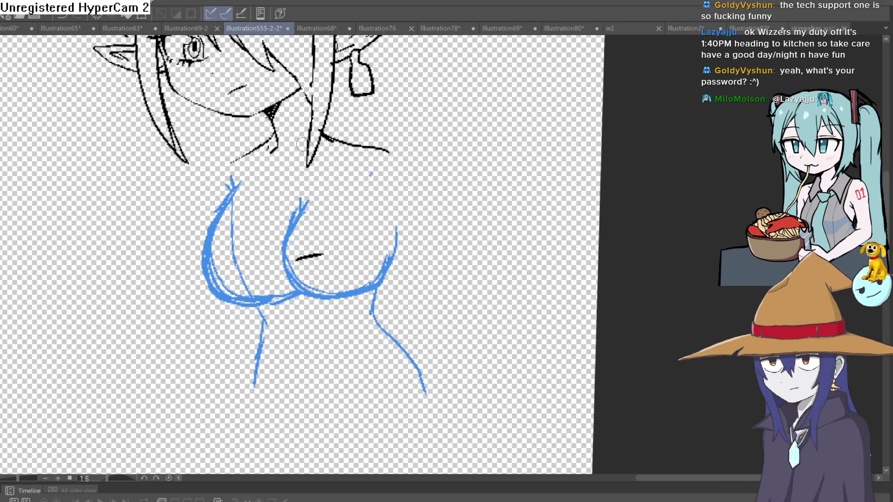
drag(270, 142, 224, 194)
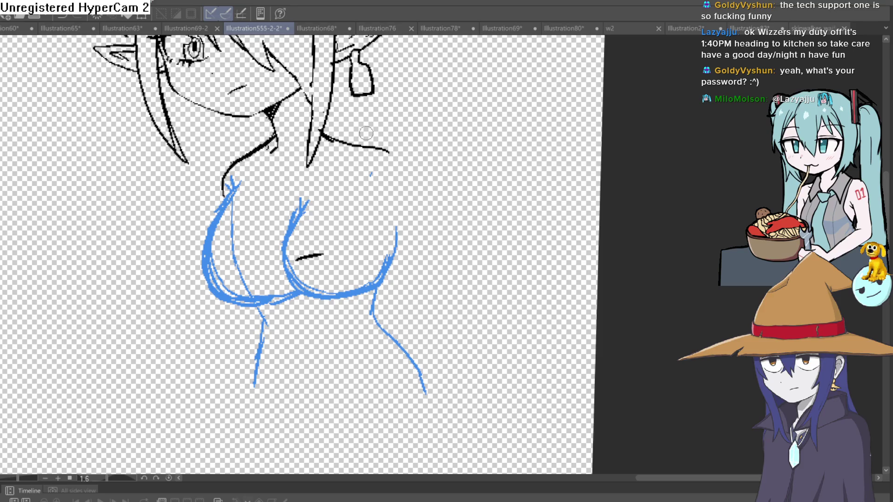
scroll(461, 191, down, 3)
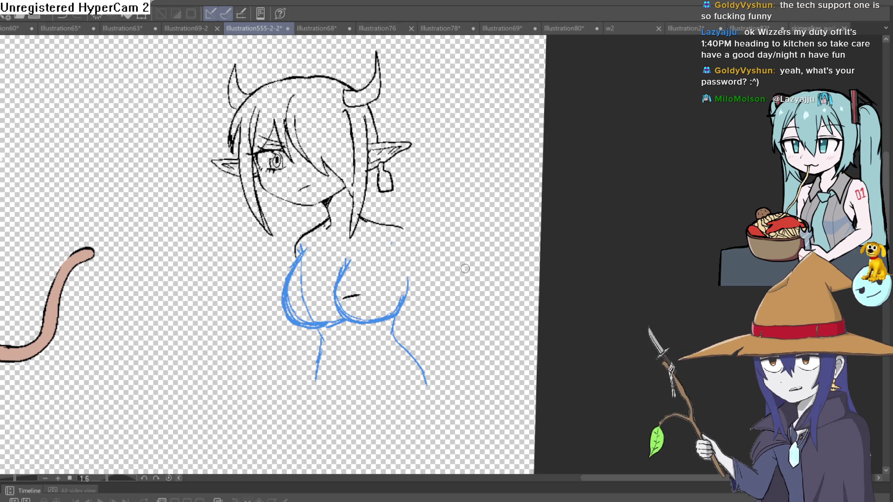
scroll(229, 157, down, 3)
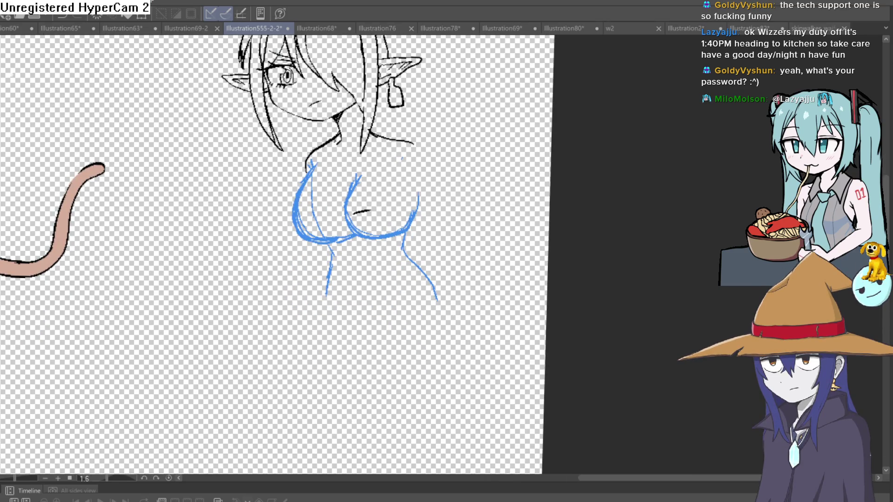
scroll(297, 148, up, 3)
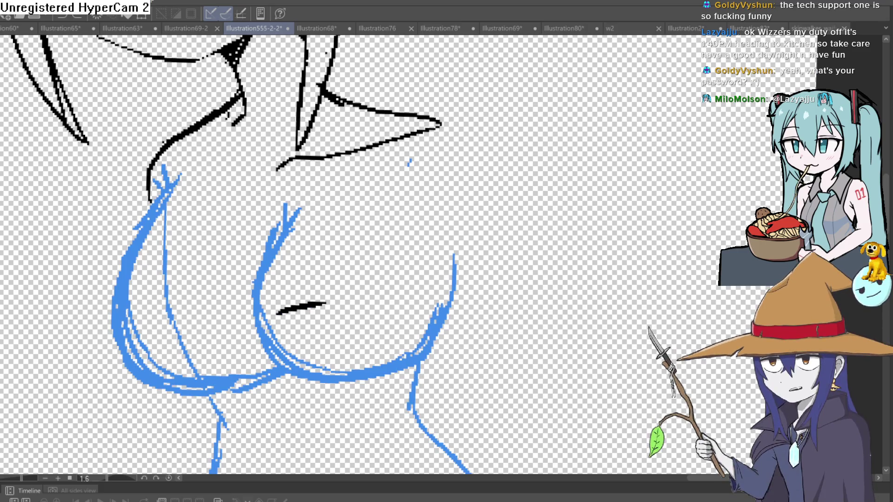
Step: Rework the collar line, undoing overlong strokes and erasing the pointed collar tip
drag(313, 145, 347, 153)
mouse_move(439, 124)
mouse_down()
mouse_move(300, 168)
mouse_move(279, 170)
mouse_move(390, 138)
mouse_move(278, 159)
mouse_move(262, 176)
mouse_move(190, 152)
mouse_up()
key(ctrl+z)
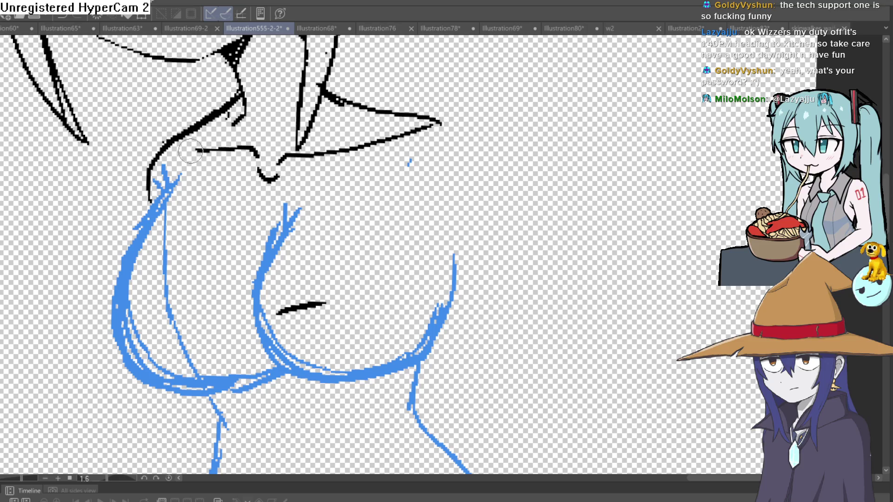
drag(435, 122, 512, 158)
key(ctrl+z)
drag(436, 116, 425, 122)
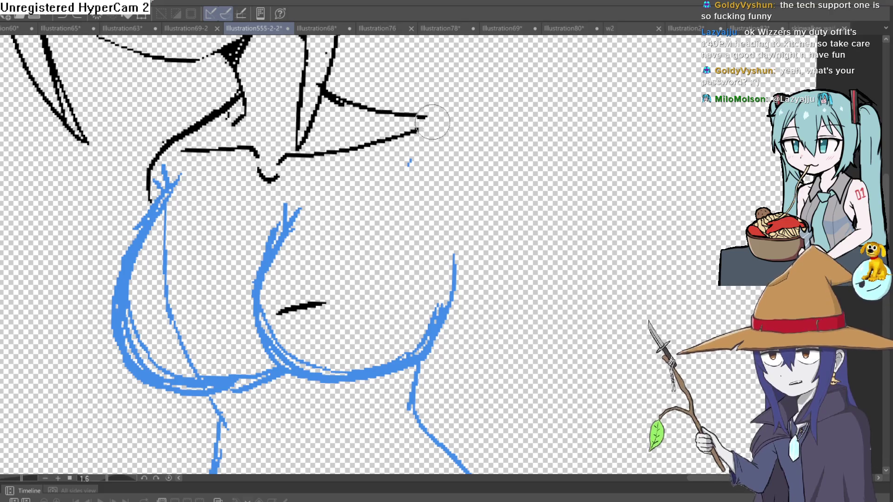
scroll(471, 135, down, 4)
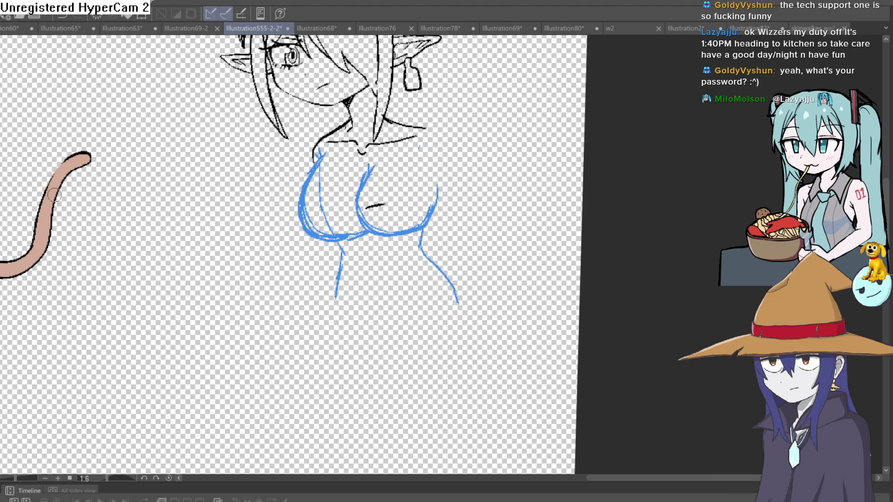
scroll(373, 157, up, 3)
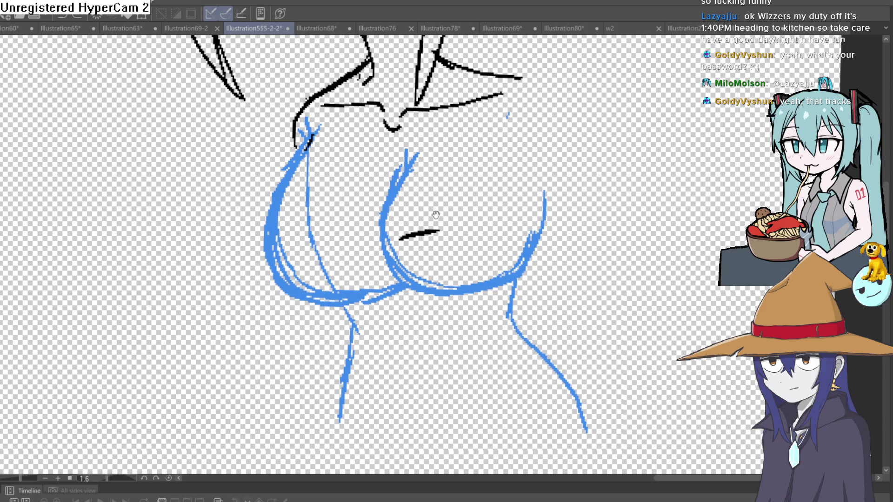
scroll(434, 207, down, 2)
Step: Trace the left and lower-right blue chest contours in black ink, erasing a stray dash
drag(456, 212, 415, 222)
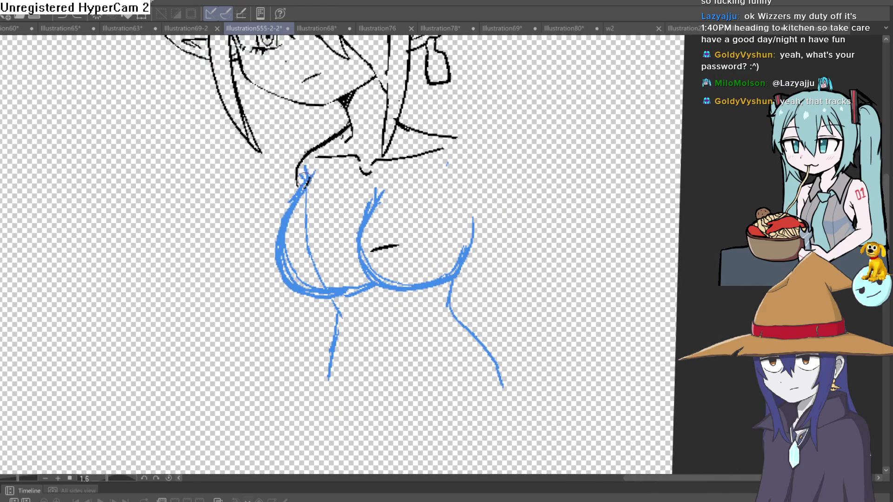
drag(309, 172, 277, 254)
drag(292, 289, 337, 303)
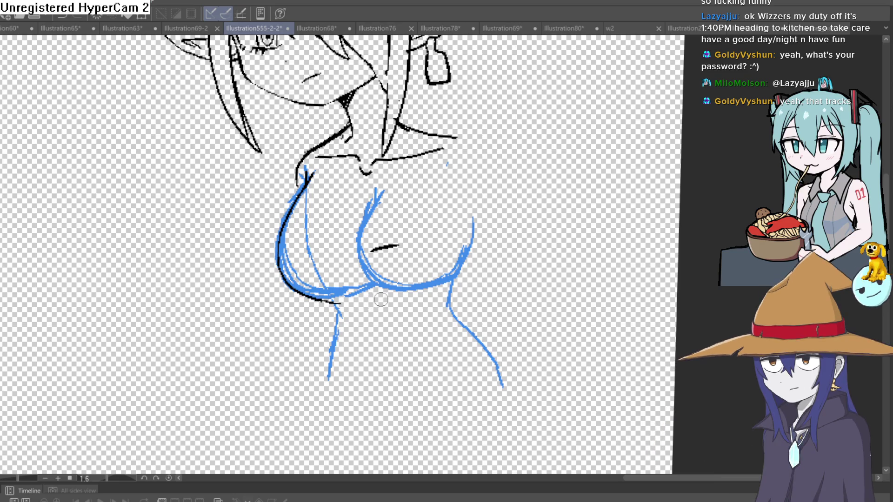
drag(404, 258, 366, 287)
mouse_move(366, 319)
mouse_down()
mouse_move(415, 306)
mouse_move(434, 284)
mouse_up()
drag(362, 276, 338, 279)
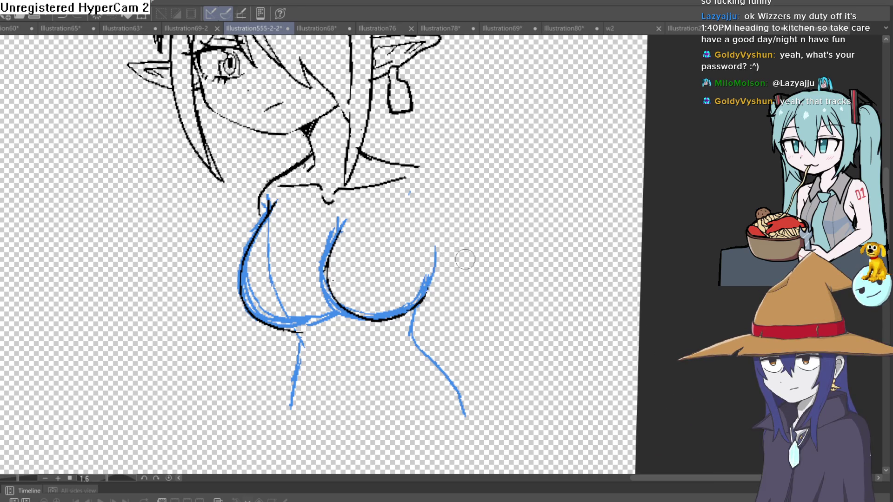
scroll(465, 259, down, 3)
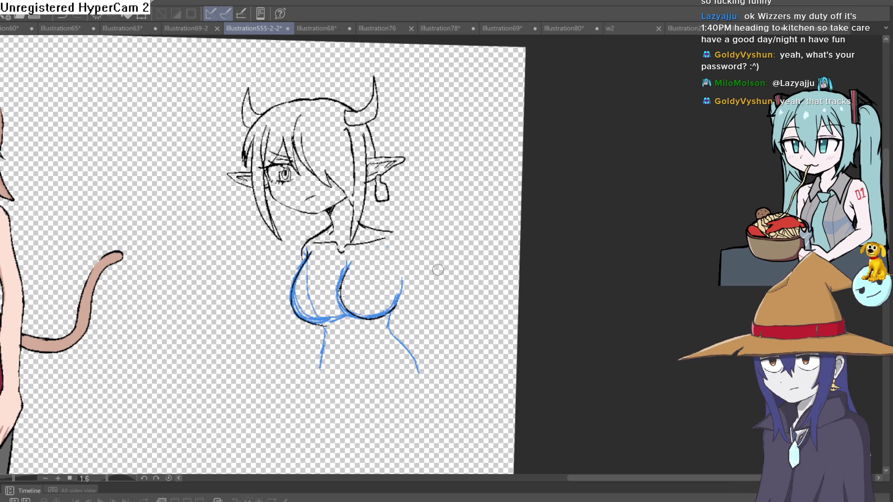
Step: Ink the shoulder line on the right side of the torso
scroll(393, 219, up, 4)
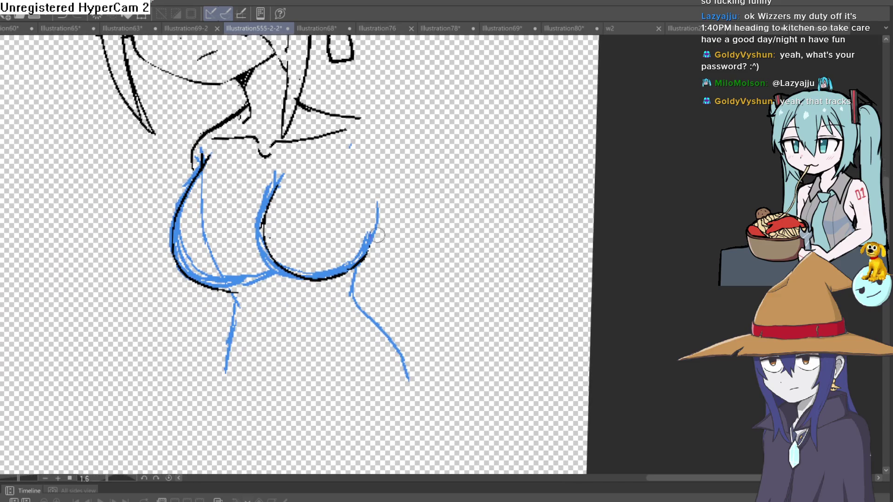
drag(371, 143, 363, 149)
mouse_move(333, 122)
mouse_down()
mouse_move(409, 190)
mouse_move(415, 267)
mouse_up()
scroll(431, 224, down, 7)
Step: Thicken the ink line running from the neck to the shoulder
scroll(431, 223, up, 4)
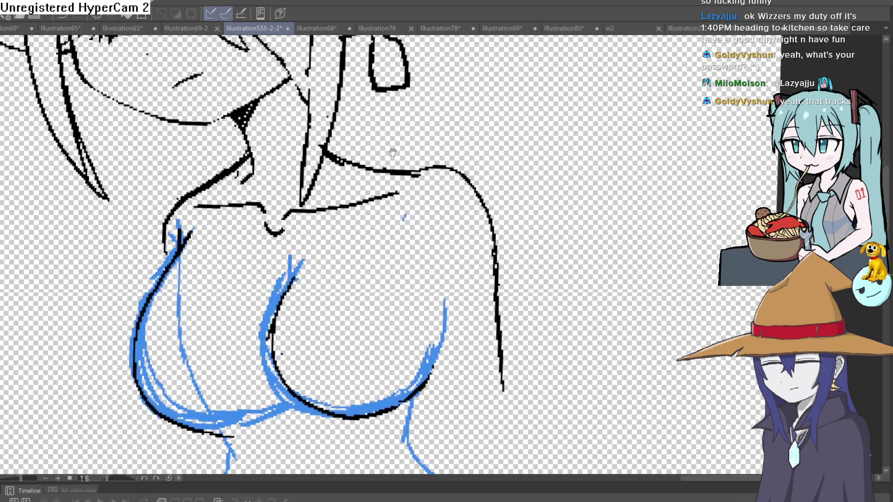
scroll(408, 191, up, 3)
mouse_move(363, 158)
mouse_down()
mouse_move(331, 182)
mouse_move(354, 202)
mouse_up()
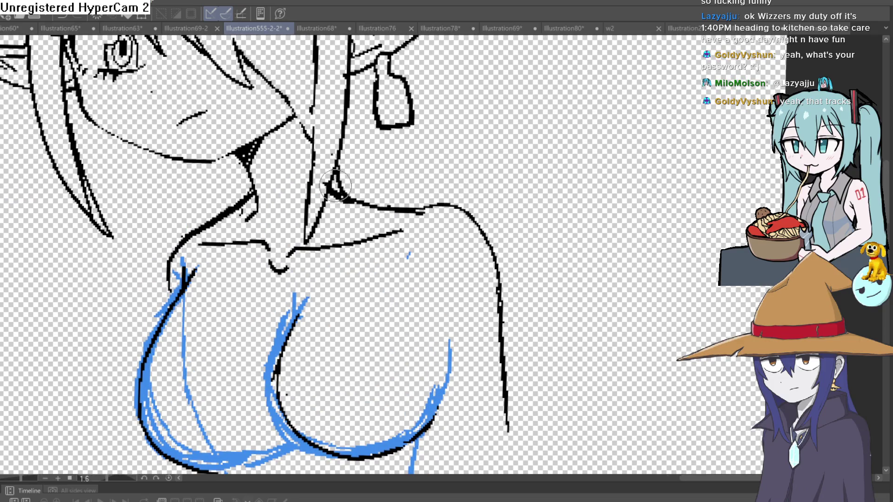
Step: Ink the right side and lower left side of the torso over the blue sketch
drag(334, 116, 352, 274)
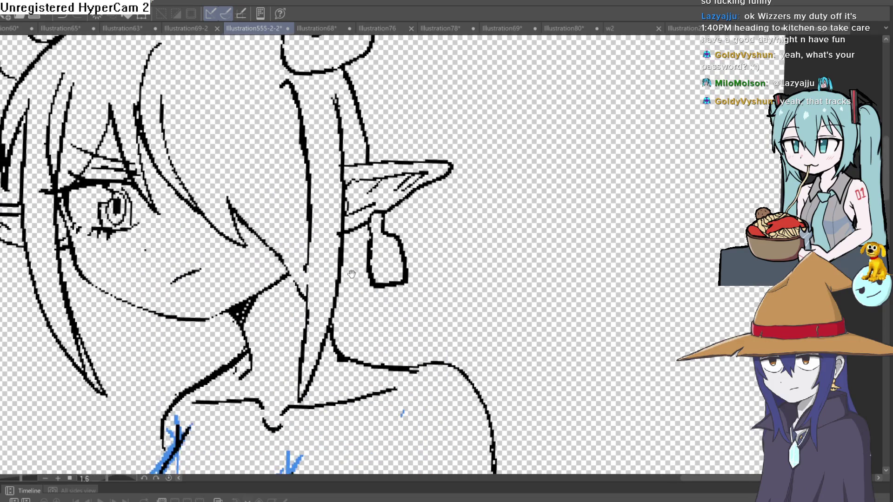
scroll(352, 274, down, 5)
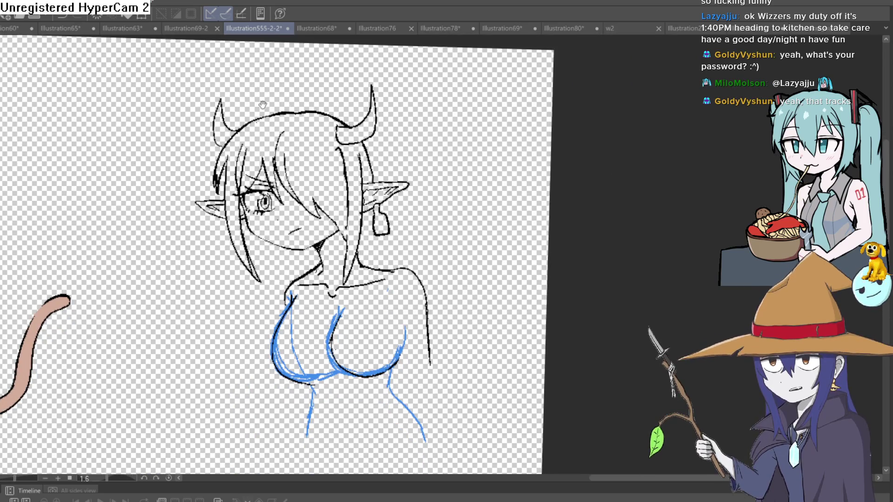
scroll(333, 144, up, 4)
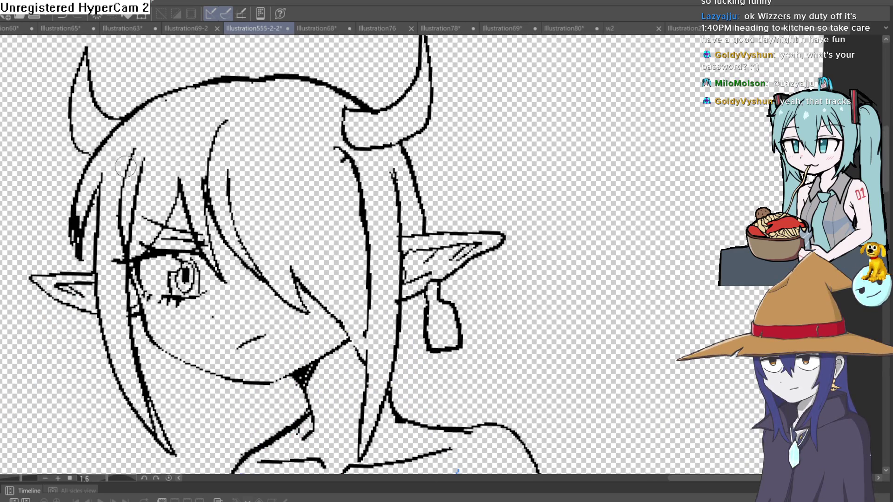
scroll(456, 196, down, 3)
drag(455, 195, 422, 157)
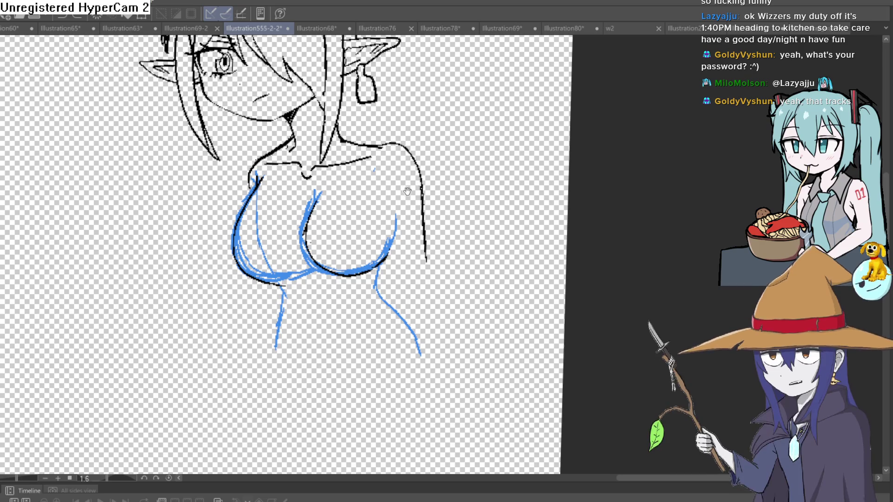
scroll(407, 205, up, 2)
mouse_move(407, 206)
mouse_down()
mouse_move(393, 194)
mouse_move(390, 285)
mouse_up()
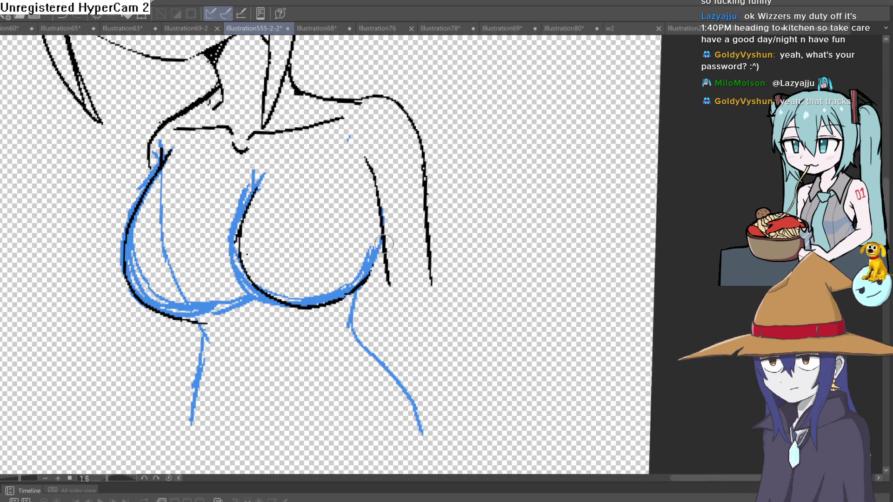
drag(395, 231, 389, 166)
mouse_move(376, 177)
mouse_down()
mouse_move(359, 259)
mouse_move(384, 310)
mouse_up()
mouse_move(208, 292)
mouse_down()
mouse_move(201, 255)
mouse_move(162, 351)
mouse_up()
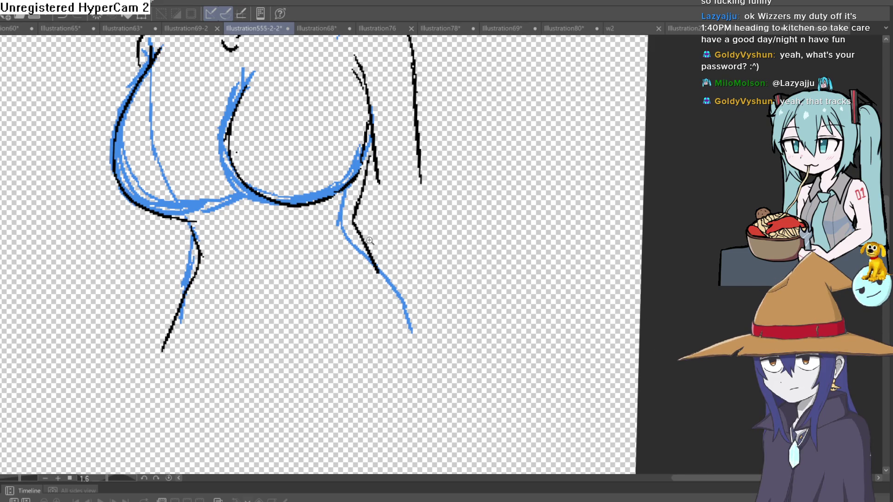
drag(370, 240, 342, 246)
scroll(345, 265, down, 5)
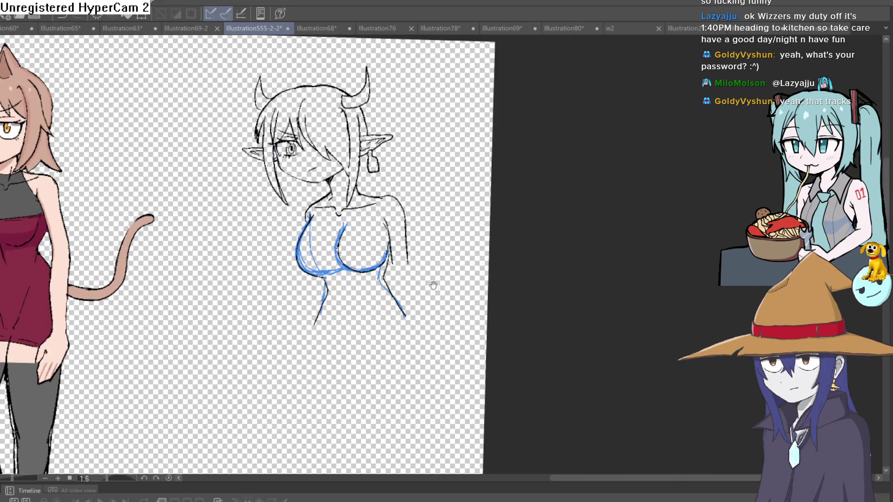
Step: Erase the stroke at the left neck and shoulder, then fade the blue sketch to pale blue
scroll(366, 214, up, 4)
scroll(366, 214, down, 2)
scroll(359, 228, up, 2)
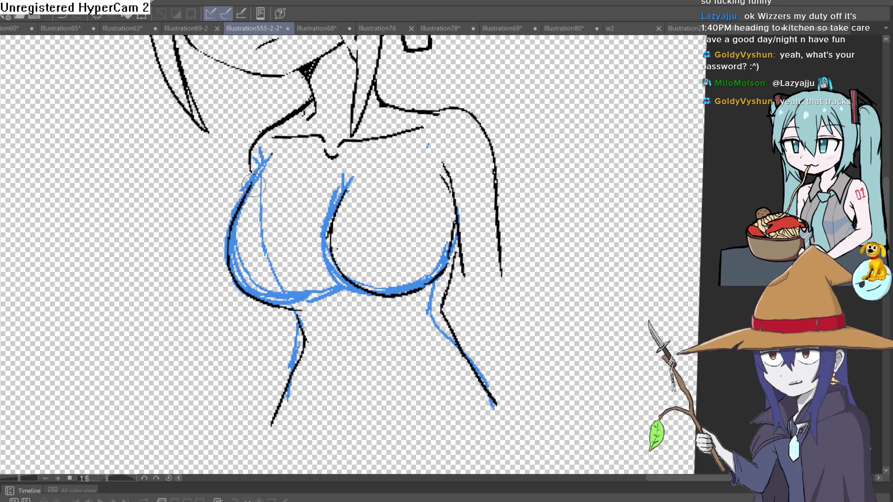
drag(249, 176, 256, 145)
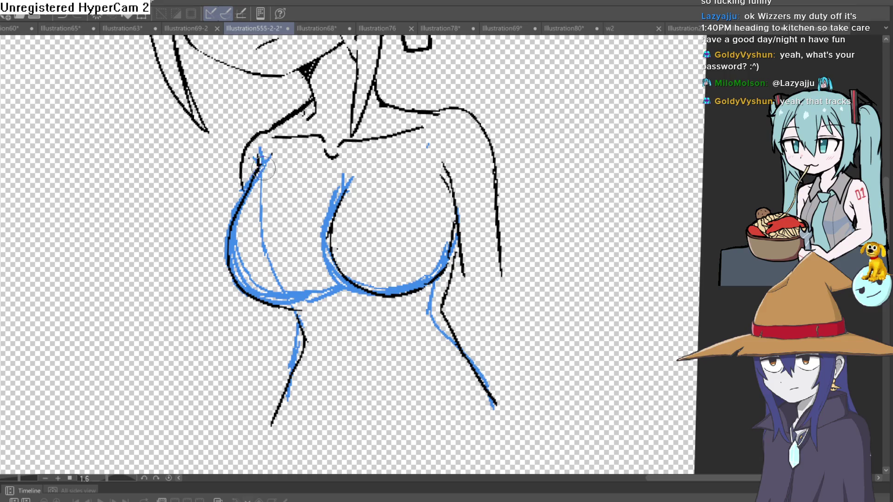
drag(517, 125, 493, 119)
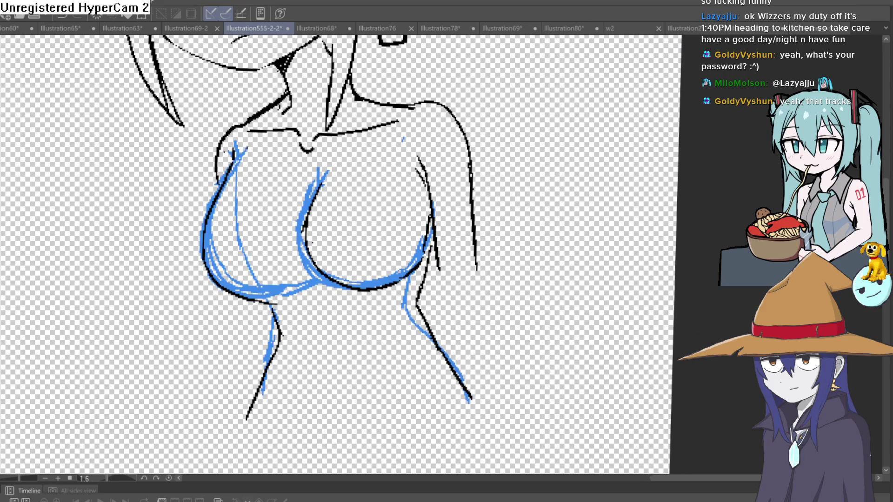
key(3)
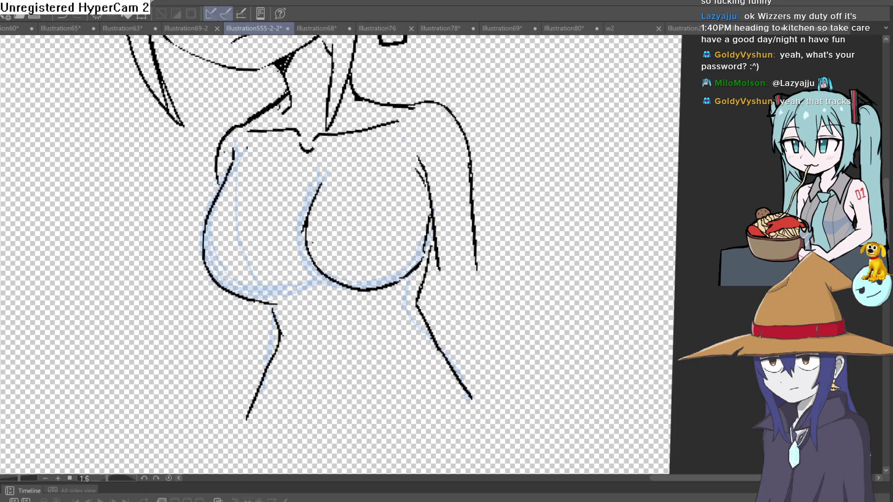
Step: Ink the outer arm line from the right shoulder down past the chest
drag(442, 312, 442, 269)
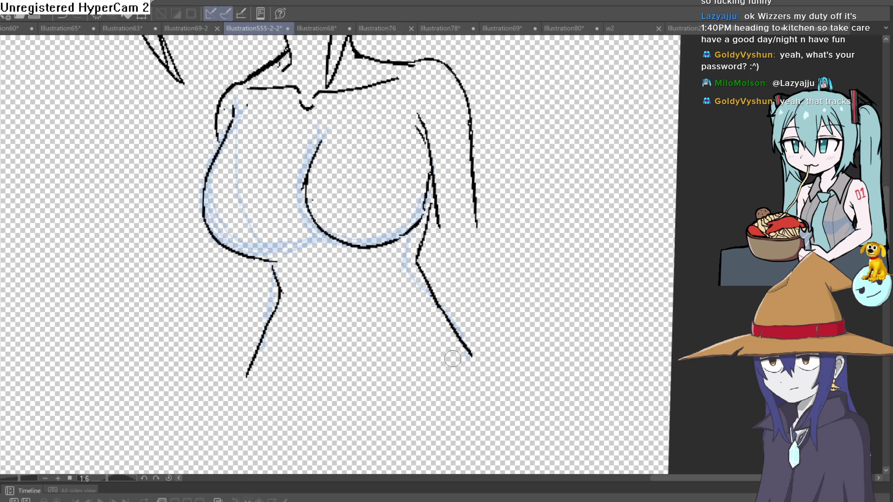
scroll(325, 270, down, 2)
scroll(316, 266, right, 2)
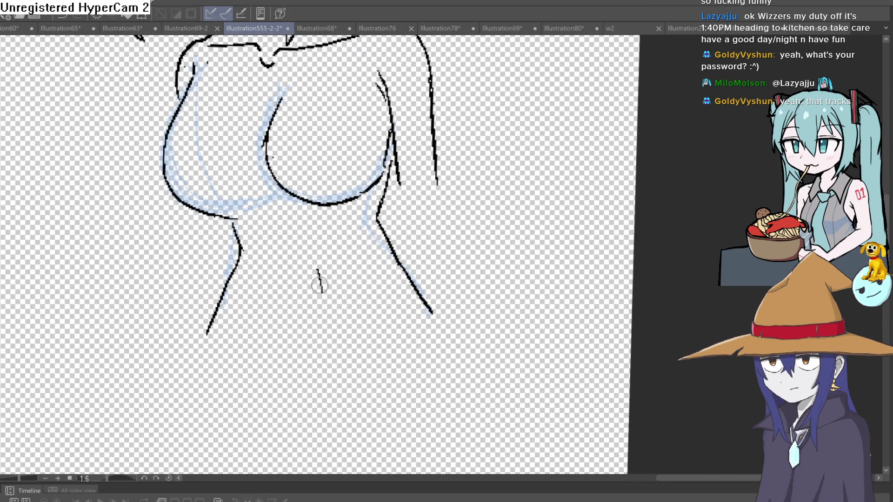
scroll(312, 298, down, 3)
scroll(380, 151, up, 4)
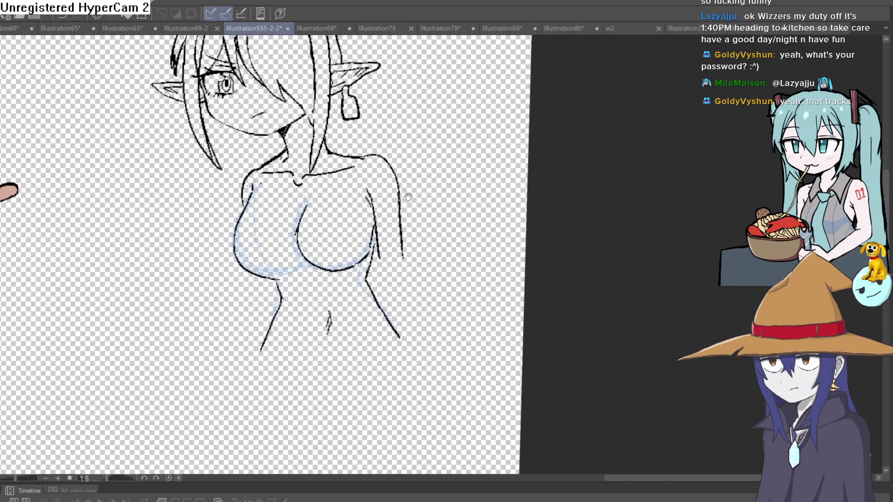
mouse_move(364, 142)
mouse_down()
mouse_move(404, 181)
mouse_move(425, 347)
mouse_up()
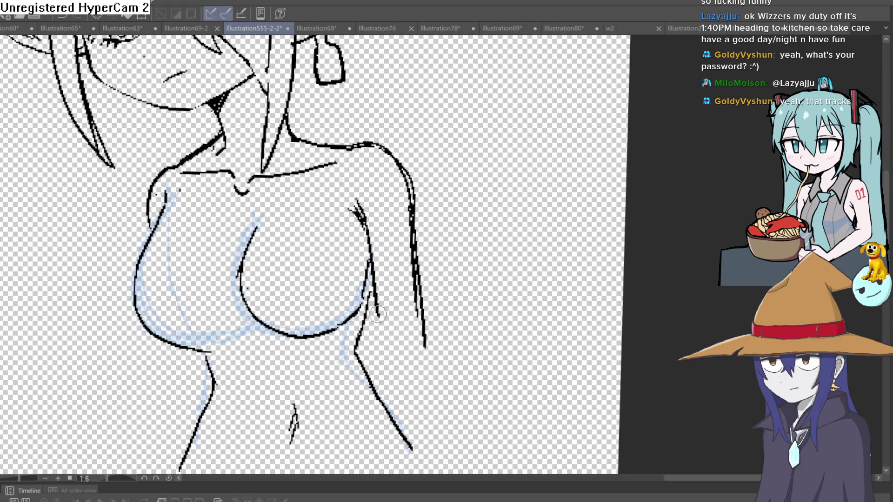
Step: Recentre the figure and start a lasso selection beside the ear
scroll(460, 305, down, 3)
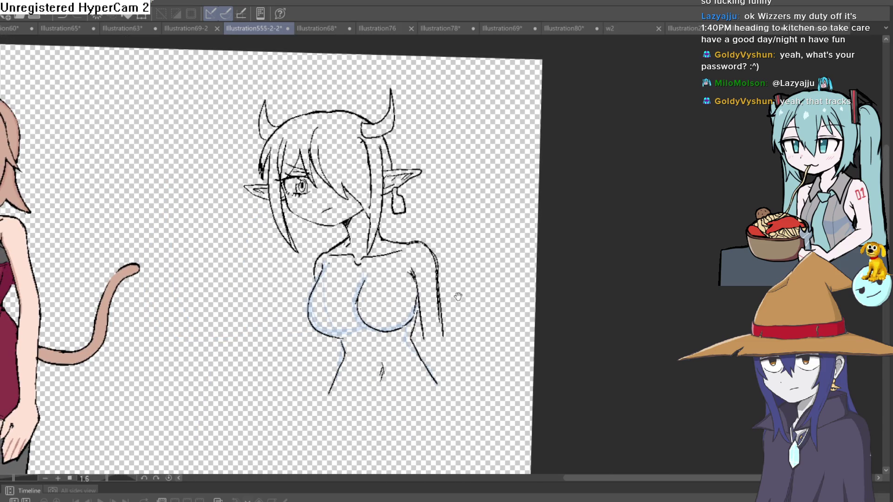
scroll(456, 294, up, 4)
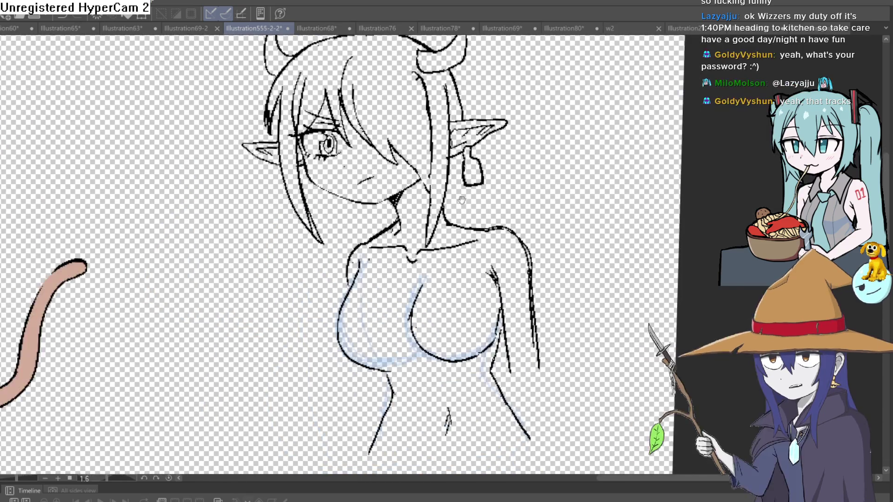
drag(462, 200, 396, 199)
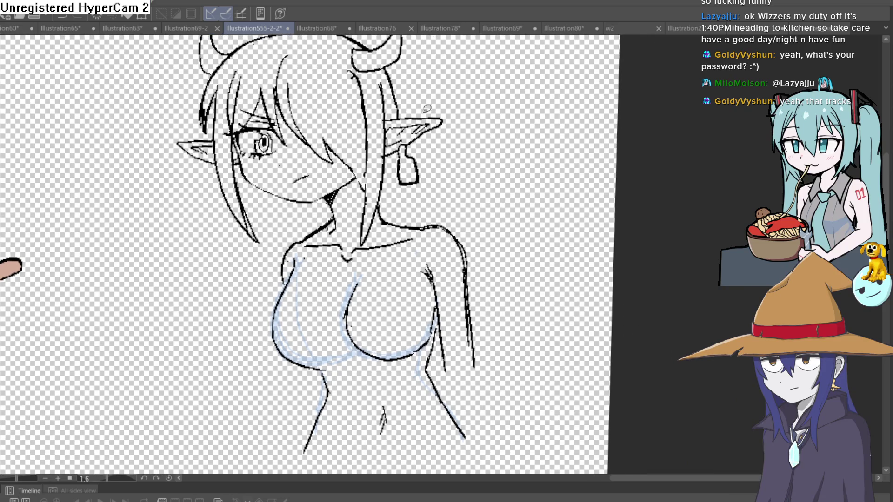
mouse_move(455, 156)
mouse_down()
mouse_move(411, 209)
mouse_move(381, 213)
mouse_move(359, 228)
mouse_up()
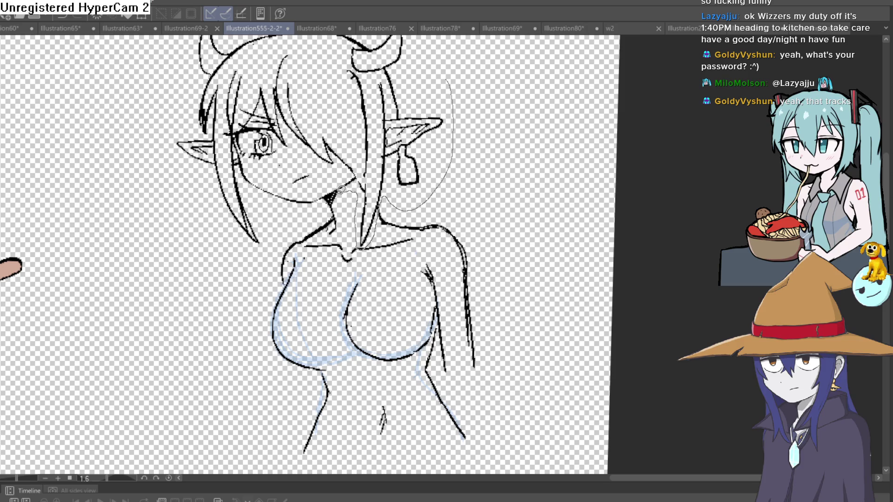
Step: Finish lassoing around the head, horns and ears
drag(205, 238, 169, 71)
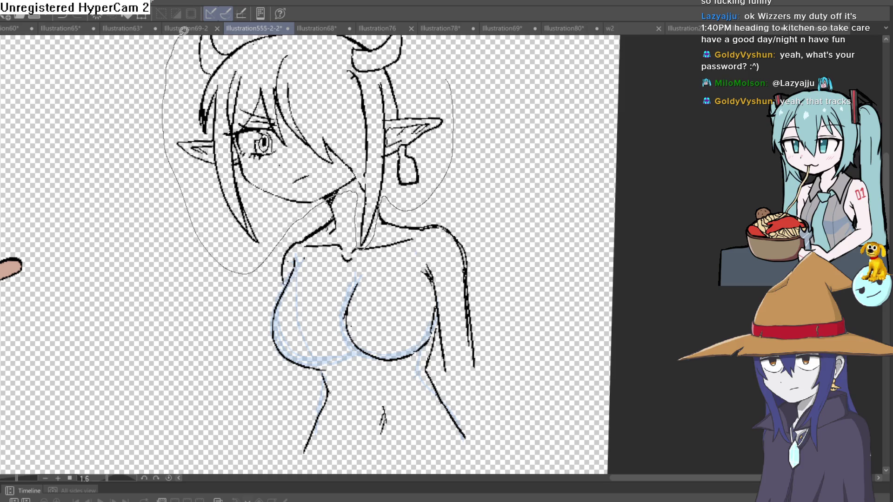
scroll(184, 30, up, 3)
drag(183, 30, 269, 56)
drag(425, 83, 446, 140)
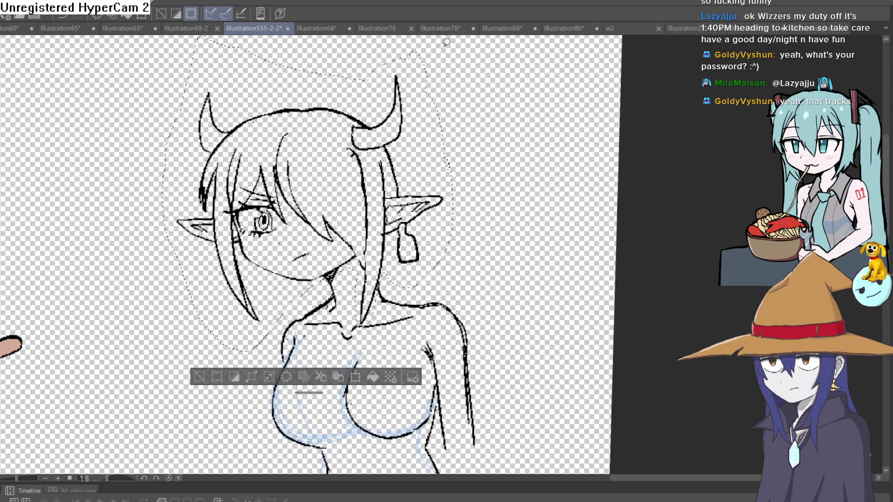
scroll(477, 133, down, 4)
Step: Transform the selected head with Ctrl+T, move it slightly down, and confirm
key(ctrl+t)
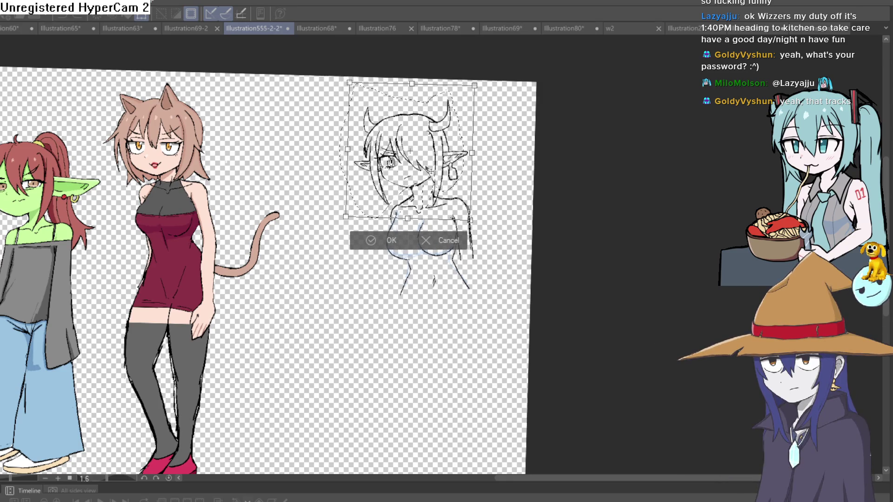
scroll(430, 168, up, 3)
drag(336, 99, 335, 104)
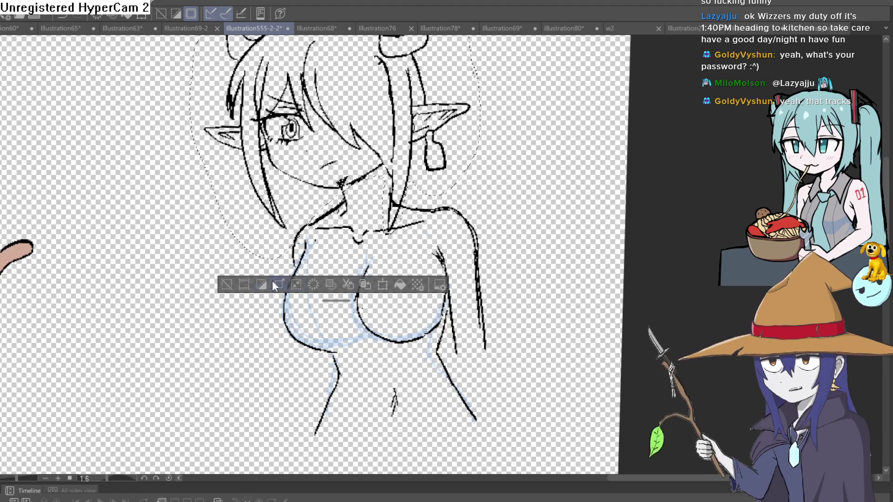
click(307, 286)
scroll(343, 179, up, 5)
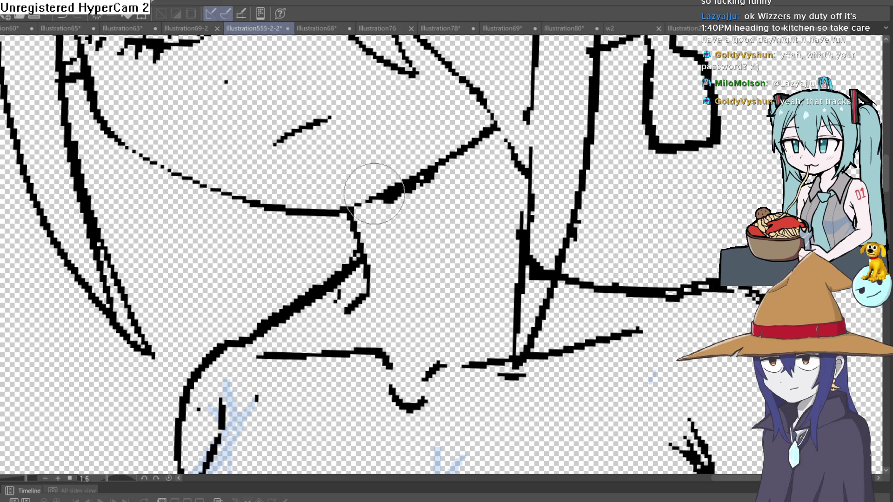
Step: Erase the stray marks below the chin and redraw the jaw line into the neck
mouse_move(360, 231)
mouse_down()
mouse_move(369, 289)
mouse_move(363, 226)
mouse_move(405, 159)
mouse_up()
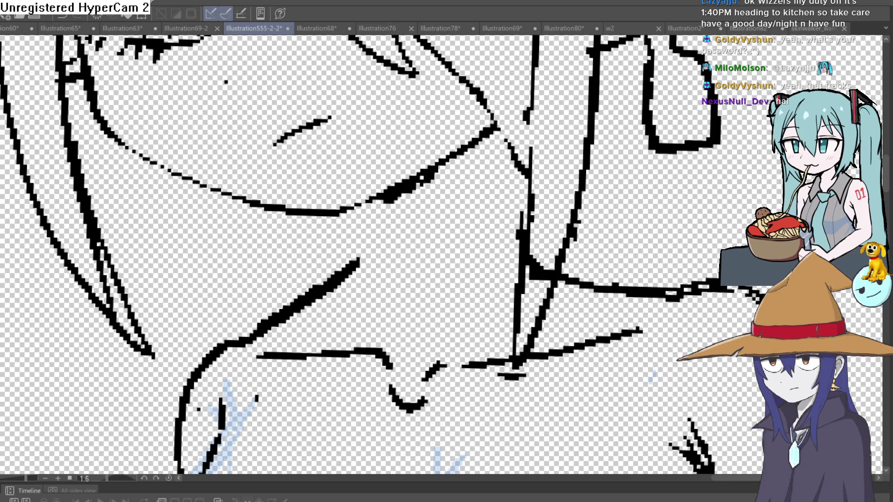
click(391, 201)
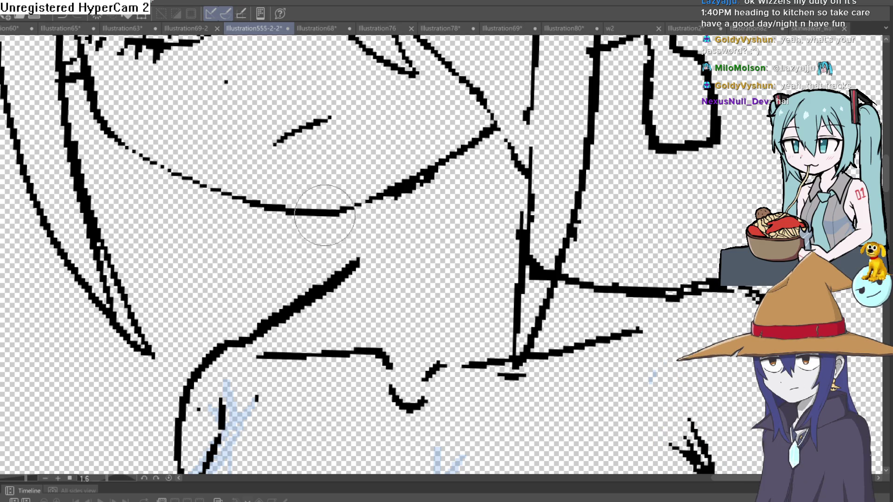
drag(309, 199, 288, 171)
mouse_move(359, 172)
mouse_down()
mouse_move(371, 219)
mouse_move(363, 269)
mouse_up()
drag(368, 209, 385, 213)
scroll(384, 213, down, 5)
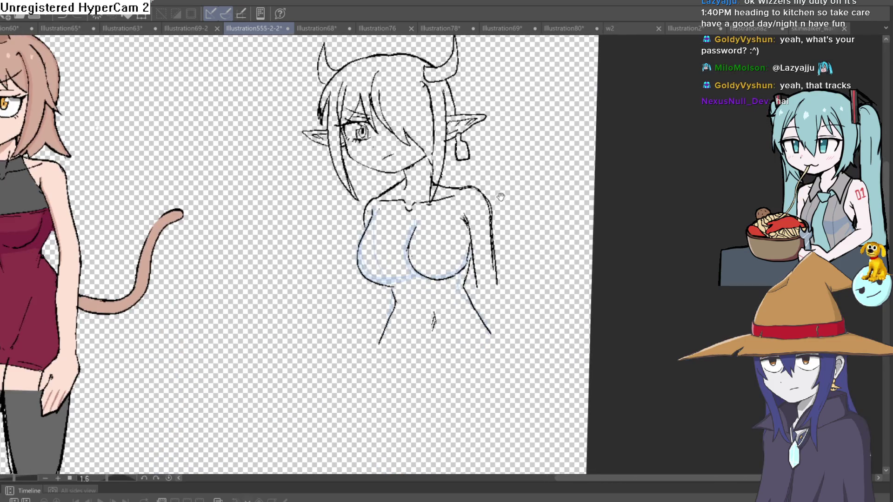
Step: Ink a line along the right side of the torso
scroll(471, 166, up, 2)
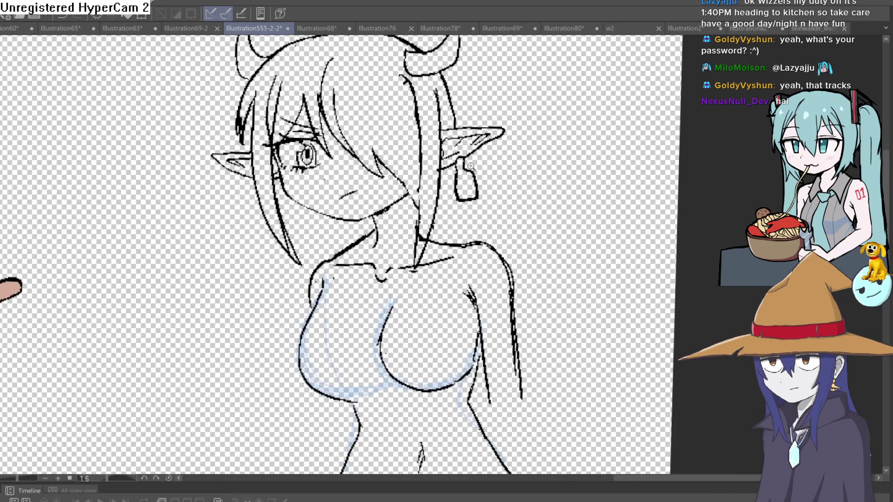
scroll(480, 166, down, 1)
drag(472, 176, 461, 189)
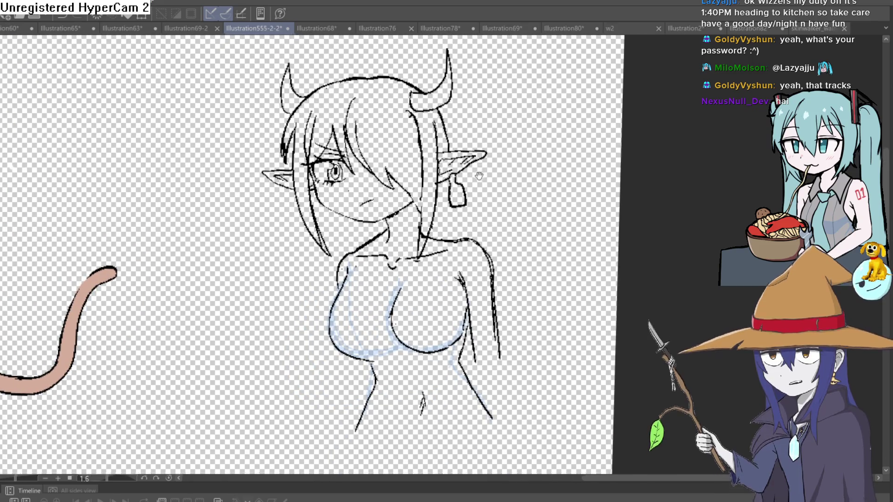
scroll(453, 177, up, 3)
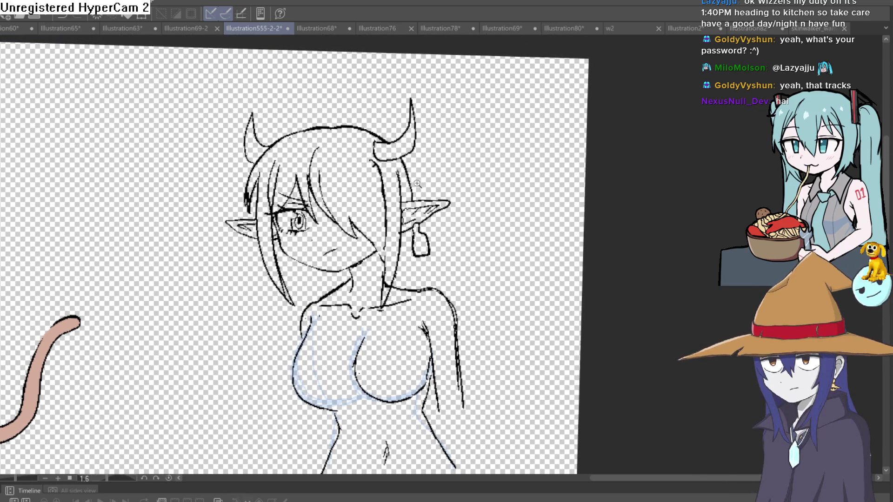
scroll(465, 177, down, 5)
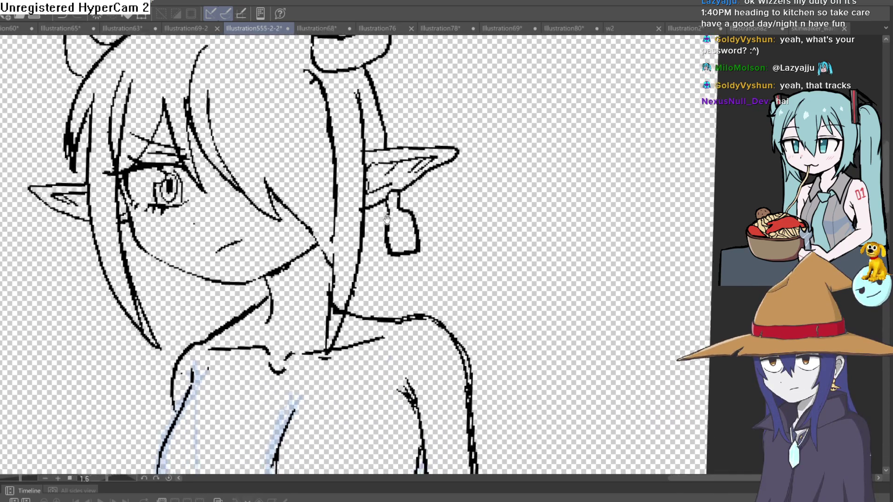
scroll(505, 184, down, 5)
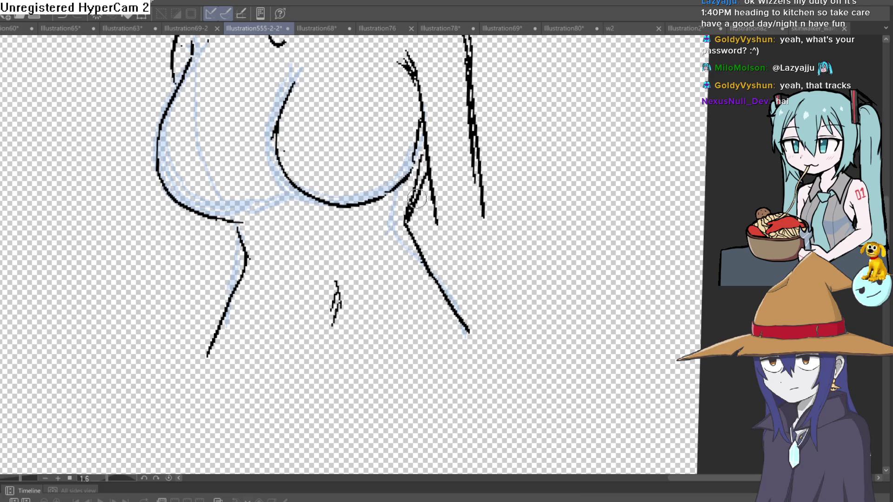
drag(408, 217, 426, 174)
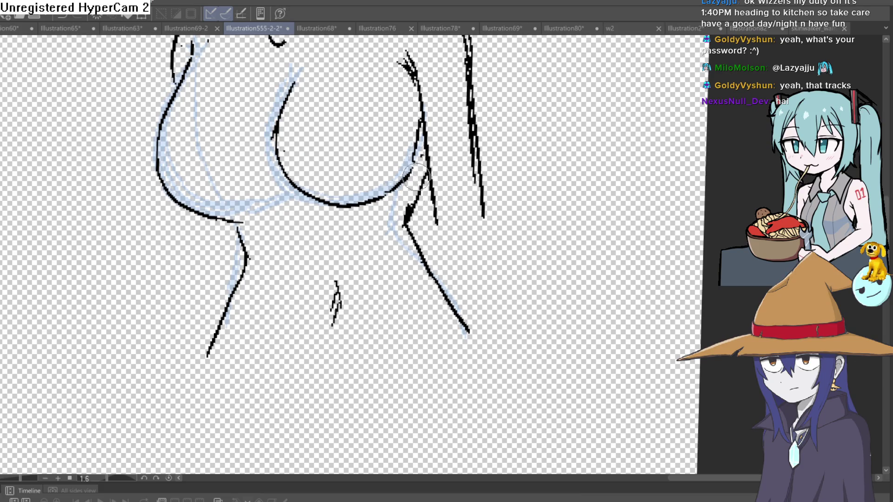
Step: Draw a horizontal hem line closing the bottom of the crop top
scroll(462, 194, down, 3)
drag(454, 205, 478, 266)
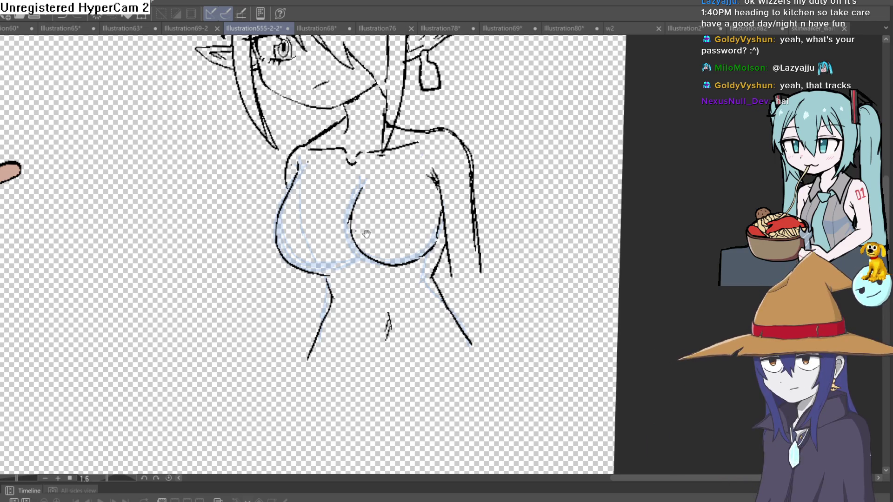
drag(366, 234, 327, 184)
mouse_move(269, 309)
mouse_down()
mouse_move(432, 294)
mouse_move(384, 283)
mouse_up()
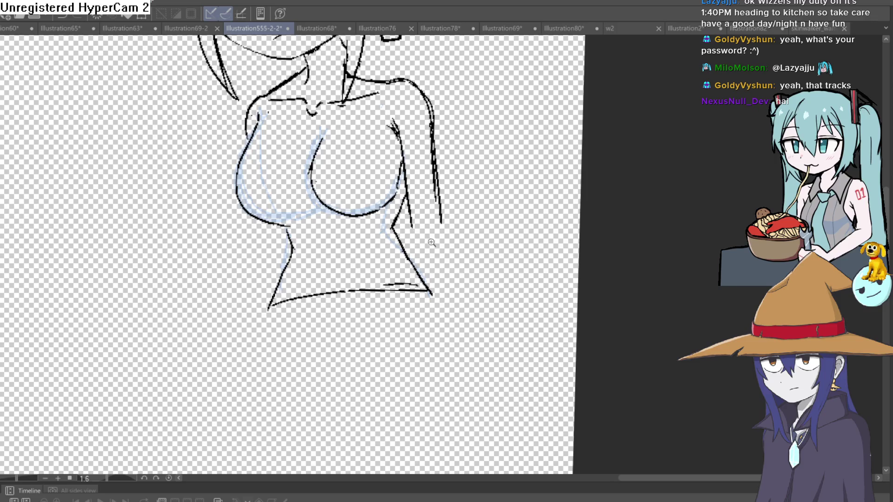
Step: Ink long lines down the right side, extending the outer arm past the hem
scroll(432, 243, down, 3)
drag(432, 242, 555, 225)
drag(446, 257, 402, 236)
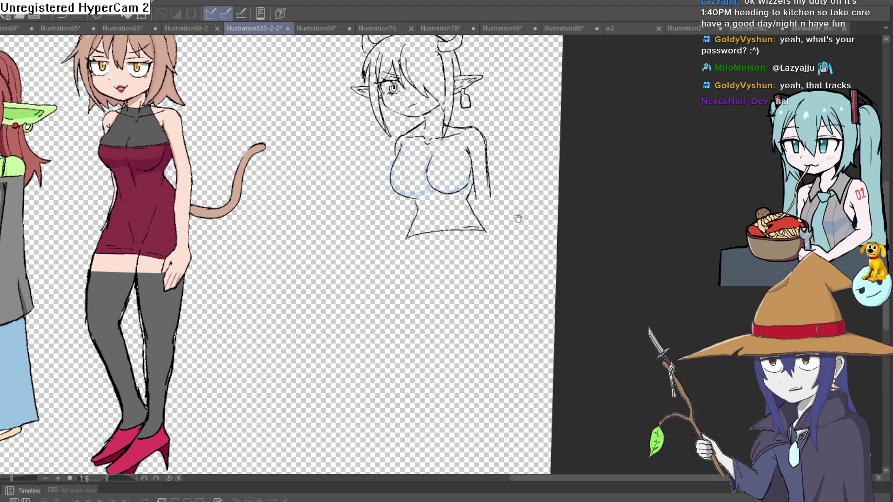
drag(518, 218, 486, 219)
scroll(453, 193, up, 5)
drag(382, 218, 425, 425)
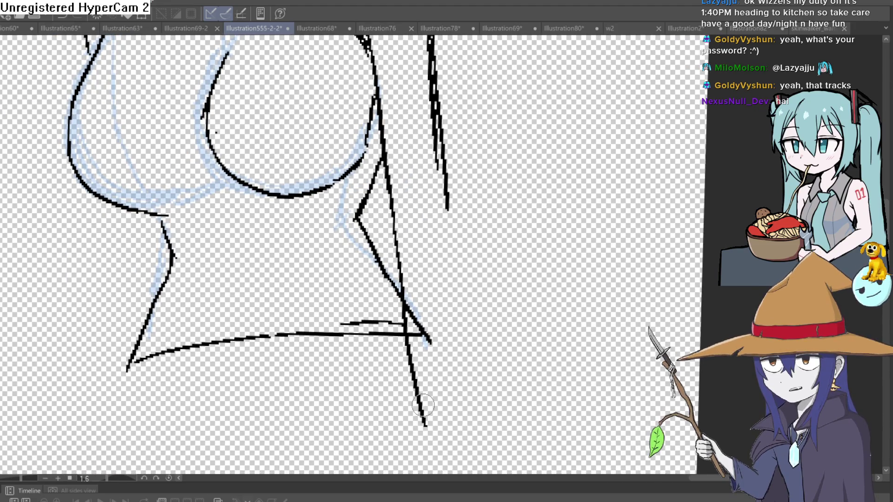
drag(451, 213, 469, 393)
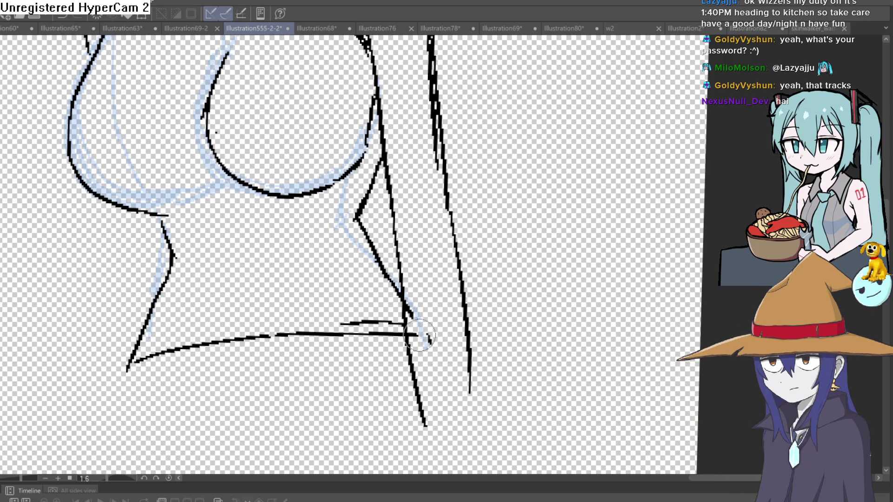
Step: Undo the stray short mark and review the shoulder curve
key(ctrl+z)
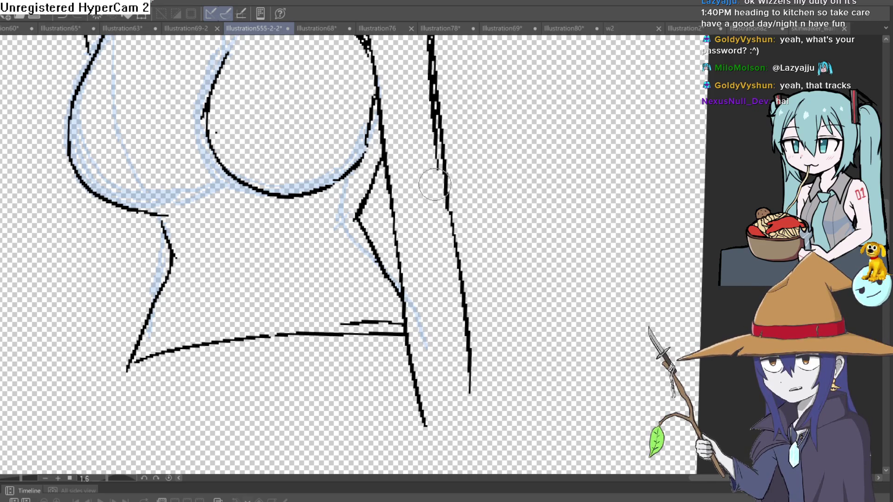
drag(443, 136, 448, 262)
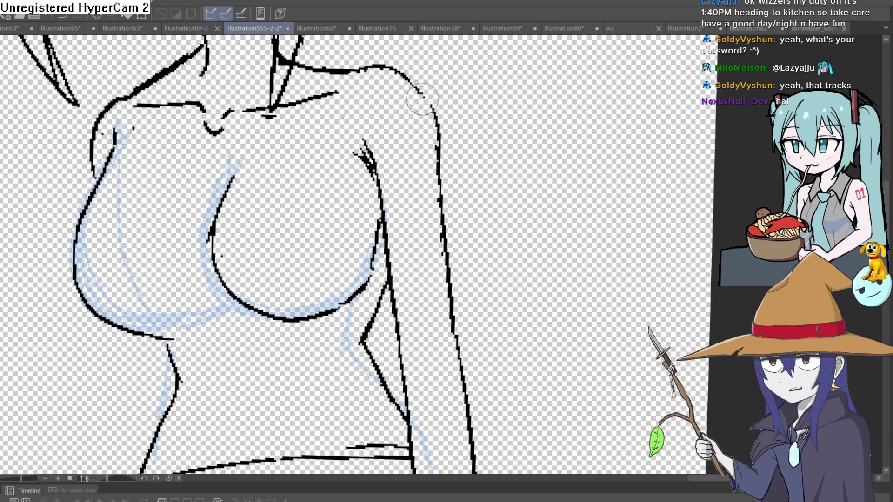
drag(441, 123, 446, 172)
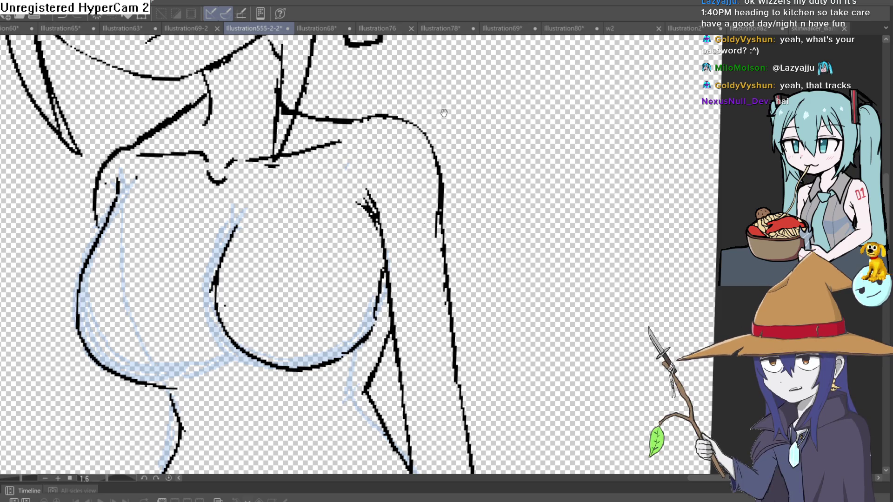
scroll(436, 212, down, 5)
scroll(418, 177, up, 6)
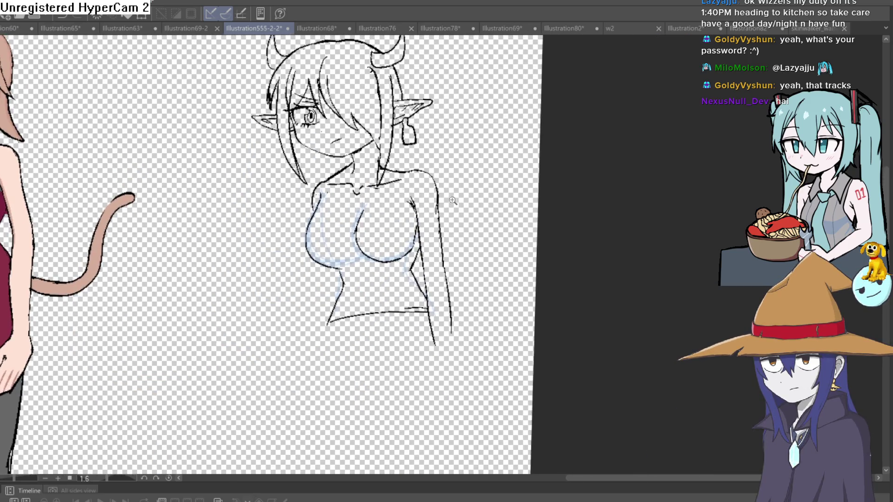
Step: Erase the thick black stroke across the neck, undoing the edit near the breast contour
scroll(363, 177, down, 2)
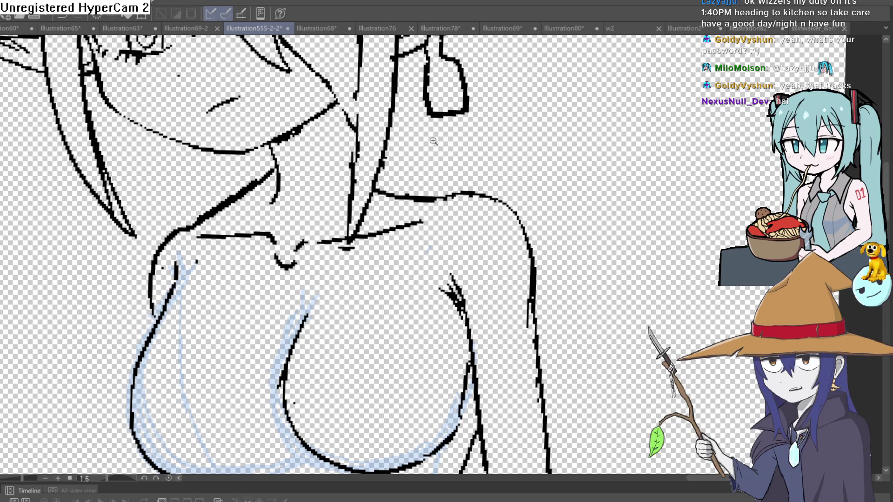
scroll(476, 234, down, 3)
scroll(476, 234, down, 4)
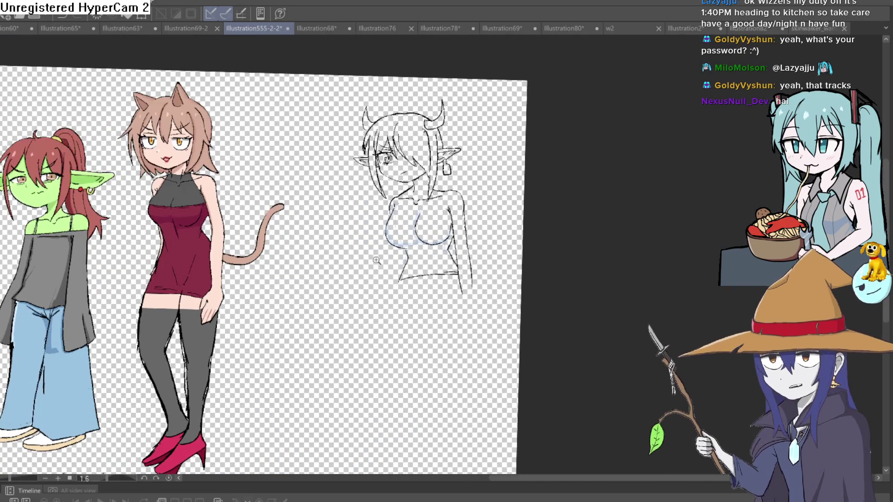
scroll(412, 248, up, 3)
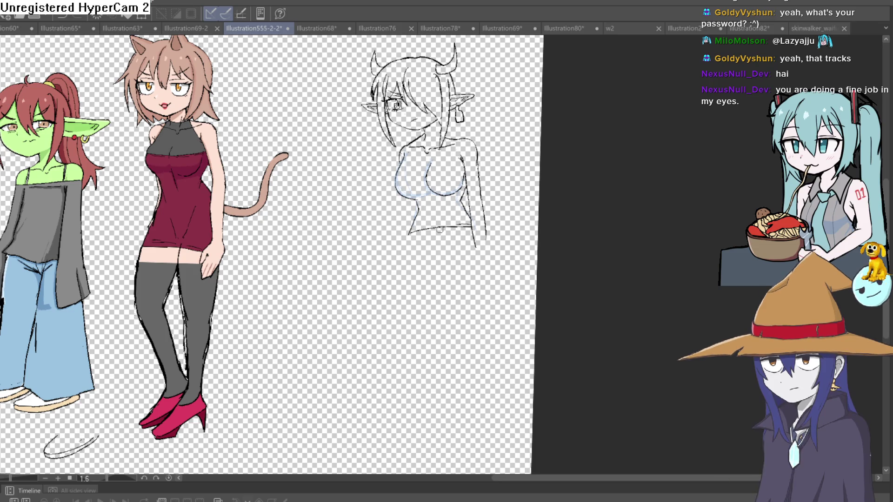
scroll(474, 226, up, 5)
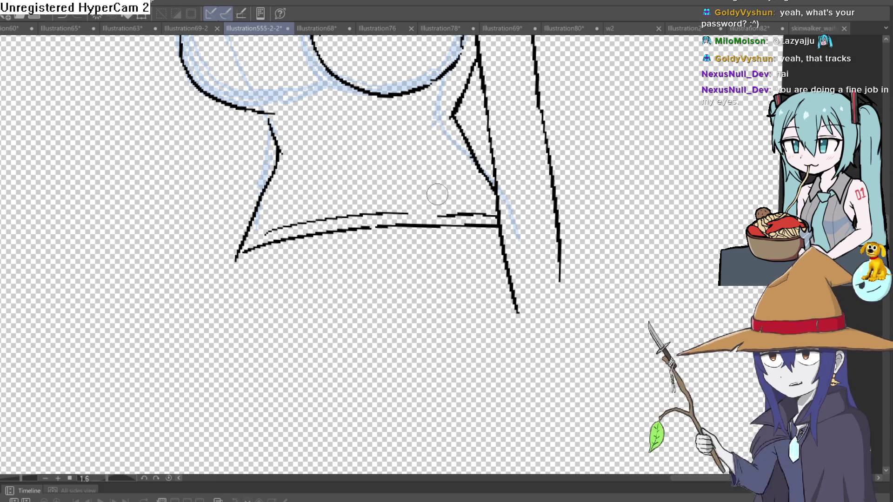
drag(256, 67, 286, 279)
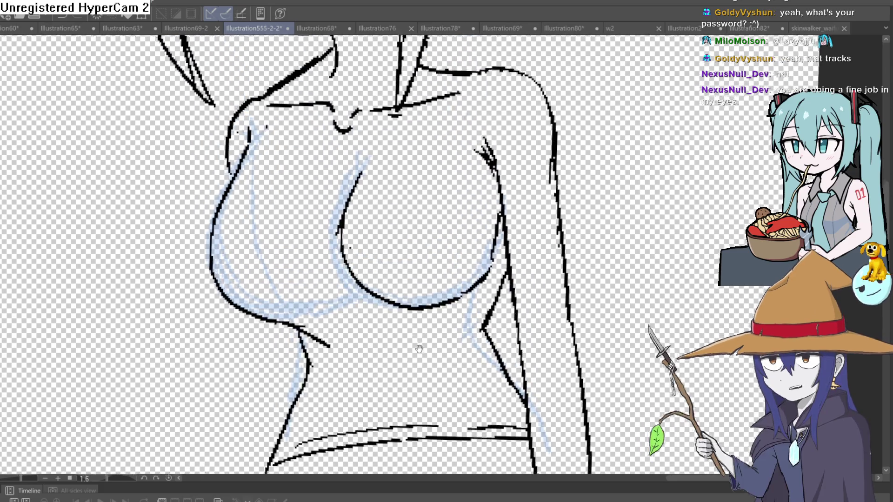
drag(419, 349, 372, 412)
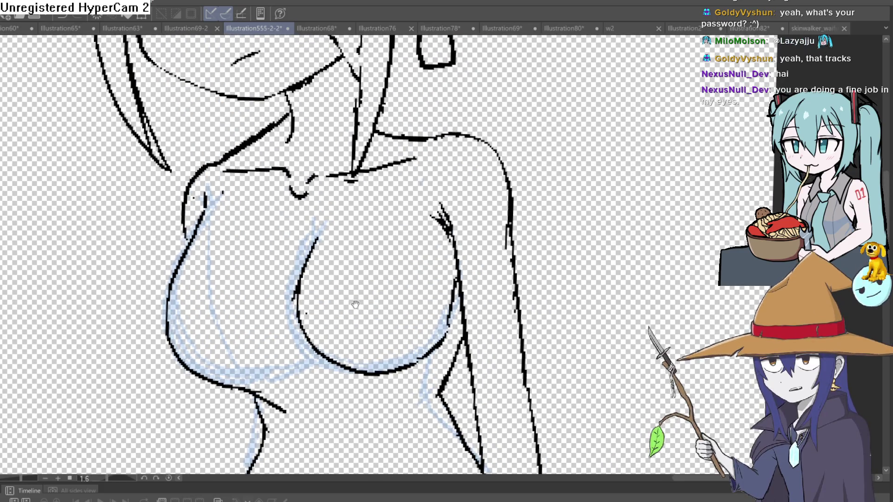
drag(235, 154, 281, 121)
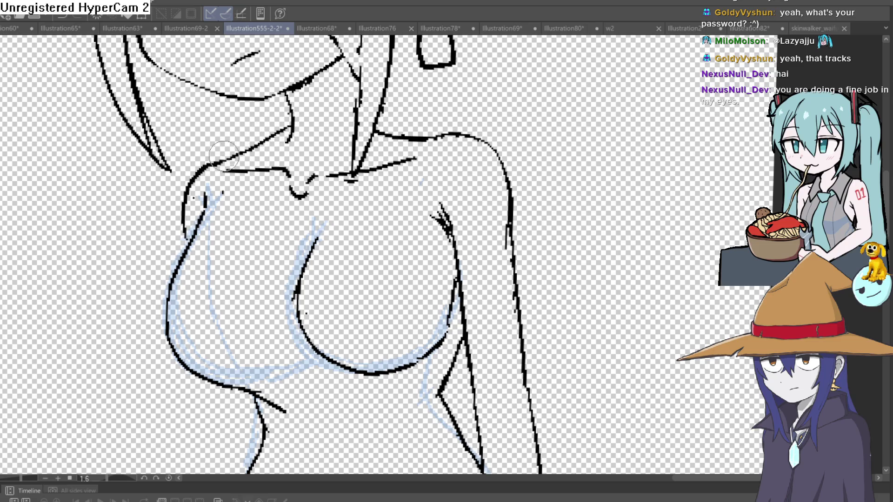
scroll(413, 138, down, 4)
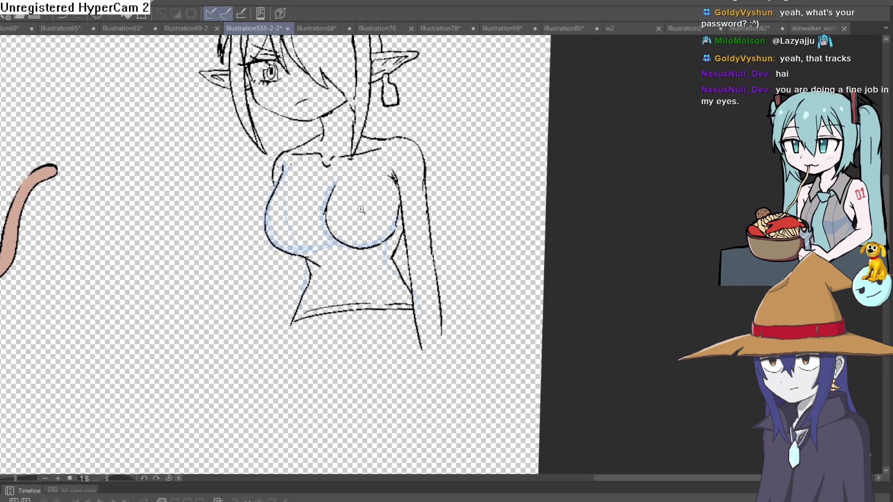
scroll(361, 210, up, 3)
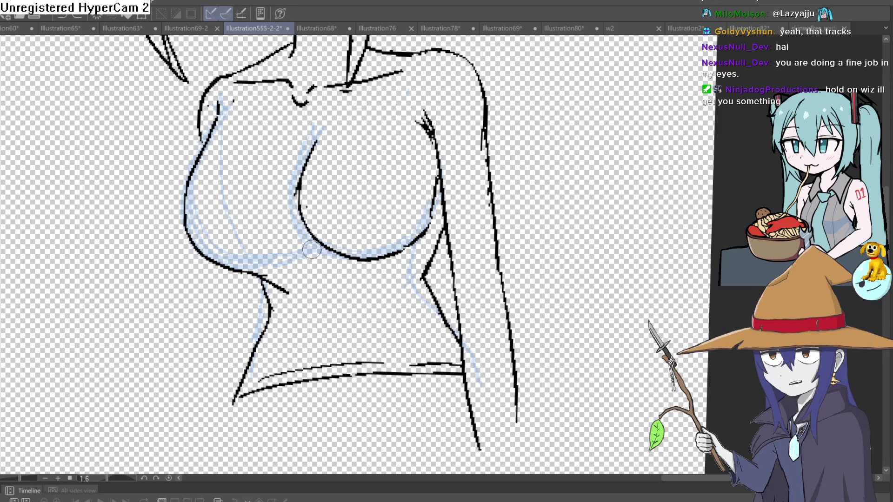
key(ctrl+z)
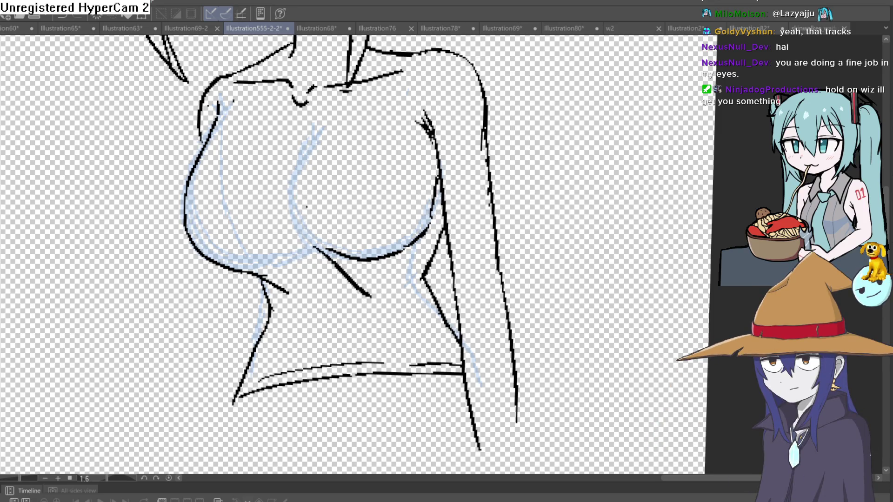
Step: Redraw the curve at the base of the neck and erase the short shoulder stroke
scroll(331, 133, up, 2)
scroll(323, 96, down, 4)
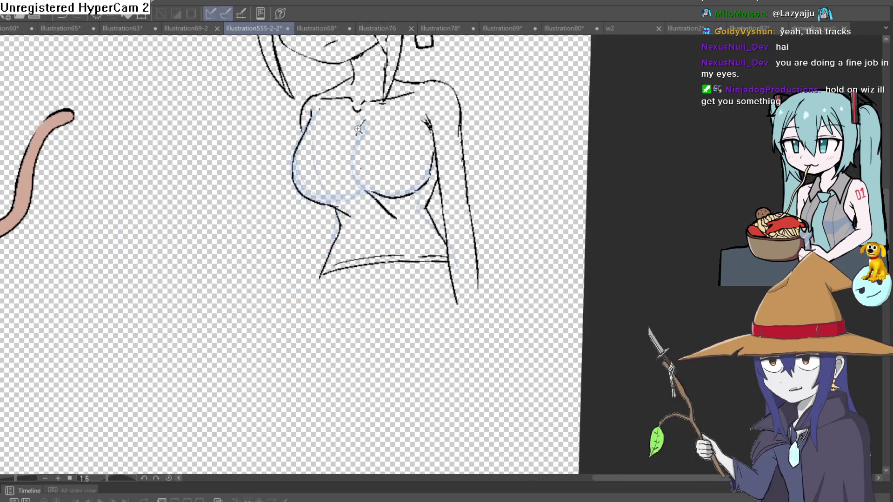
scroll(358, 194, up, 1)
scroll(358, 194, up, 3)
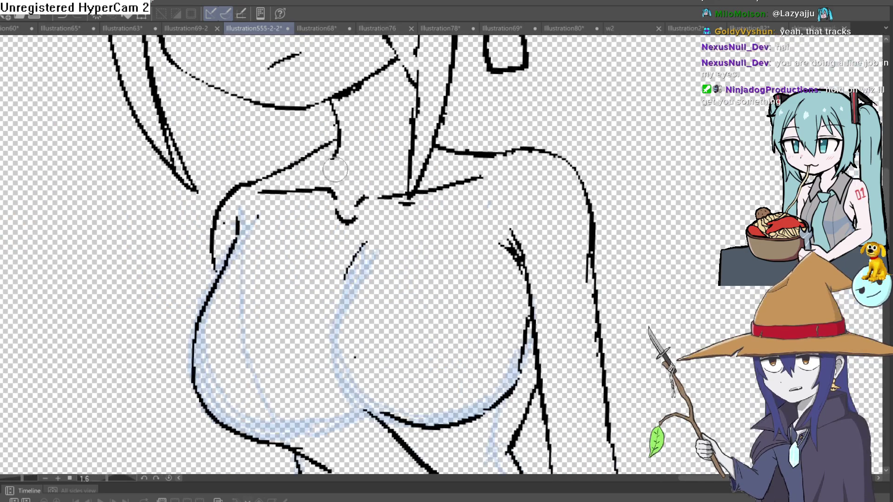
key(ctrl+z)
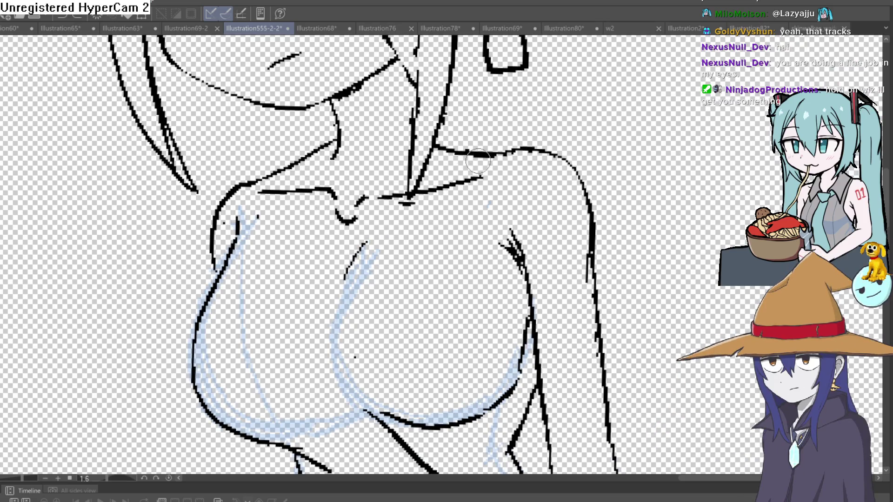
mouse_move(454, 193)
mouse_down()
mouse_move(302, 216)
mouse_move(307, 165)
mouse_move(265, 192)
mouse_move(288, 191)
mouse_up()
drag(475, 182, 477, 175)
Step: Thicken the shoulder–neck junction, redraw the neck lines, and add a stroke beside the jaw
scroll(475, 150, up, 2)
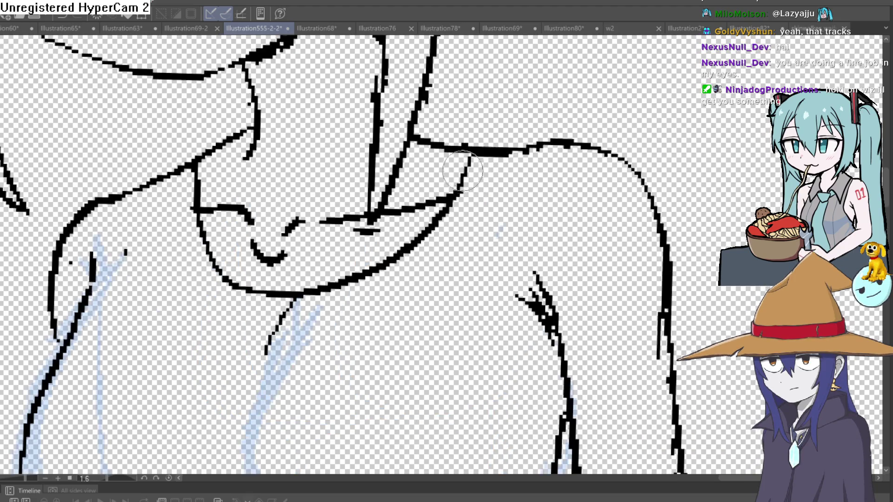
drag(476, 150, 435, 141)
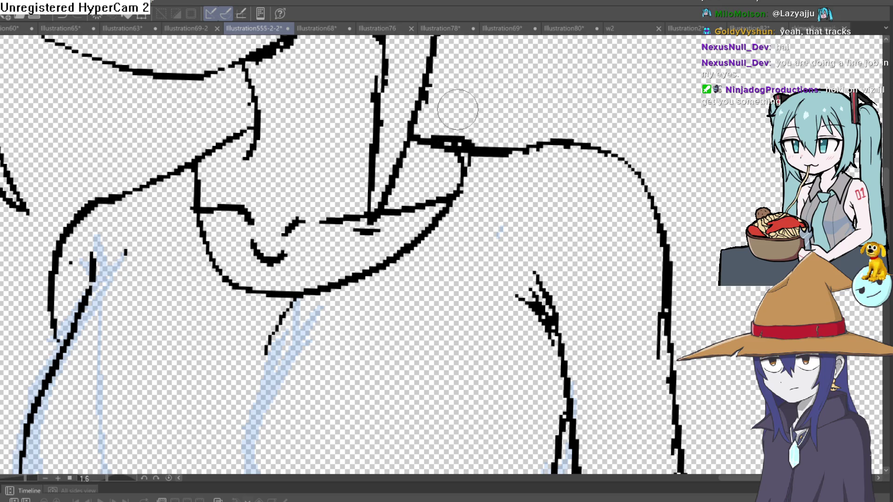
mouse_move(232, 148)
mouse_down()
mouse_move(191, 149)
mouse_move(183, 177)
mouse_move(204, 274)
mouse_move(302, 298)
mouse_move(372, 291)
mouse_up()
drag(436, 246, 426, 259)
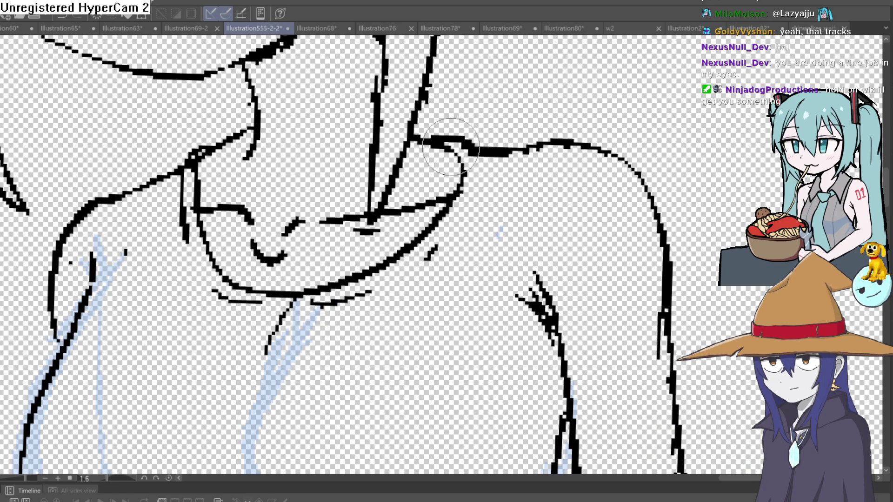
scroll(273, 191, down, 3)
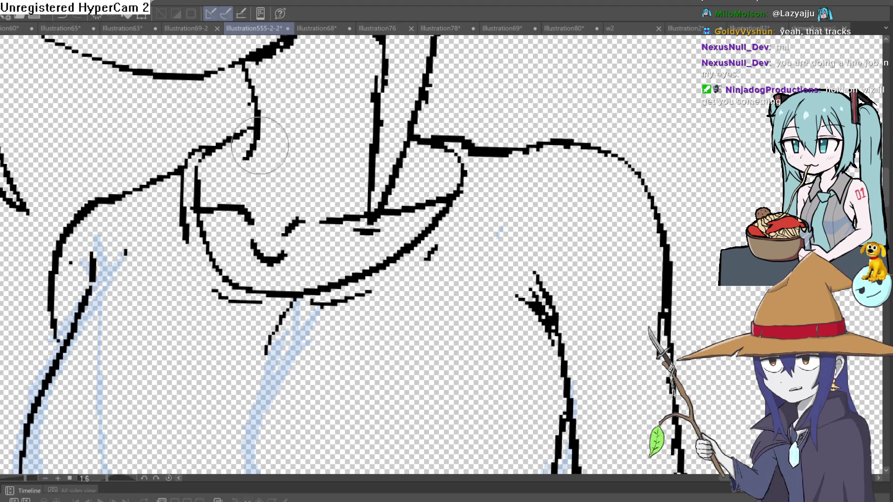
scroll(449, 152, down, 2)
scroll(449, 151, down, 3)
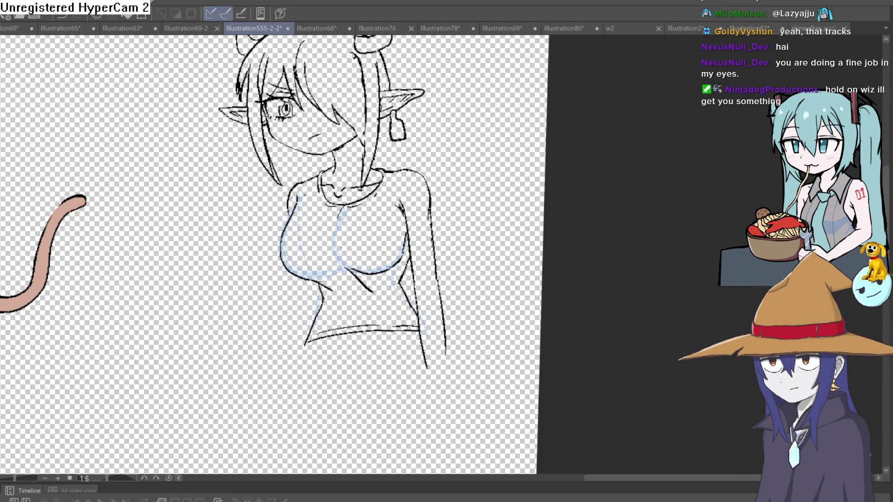
Step: Zoom the canvas in and out to inspect the girl's black line art
scroll(470, 283, up, 1)
scroll(471, 282, down, 2)
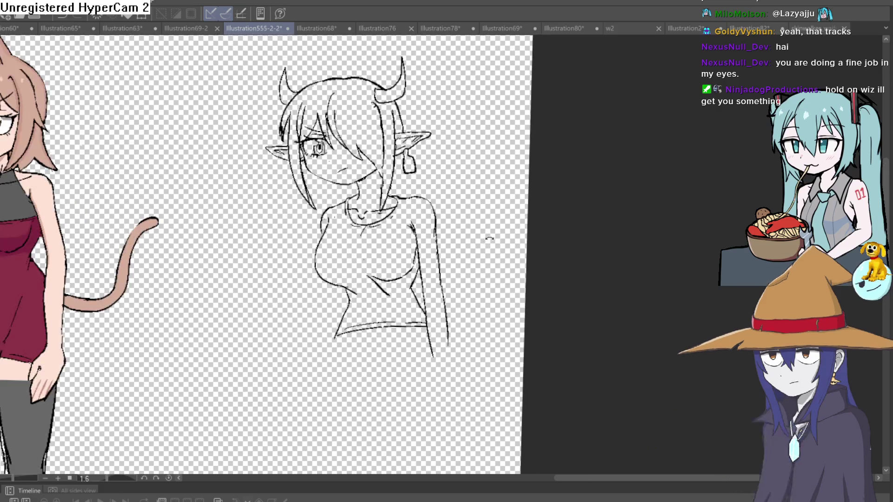
scroll(483, 232, up, 1)
scroll(387, 188, up, 2)
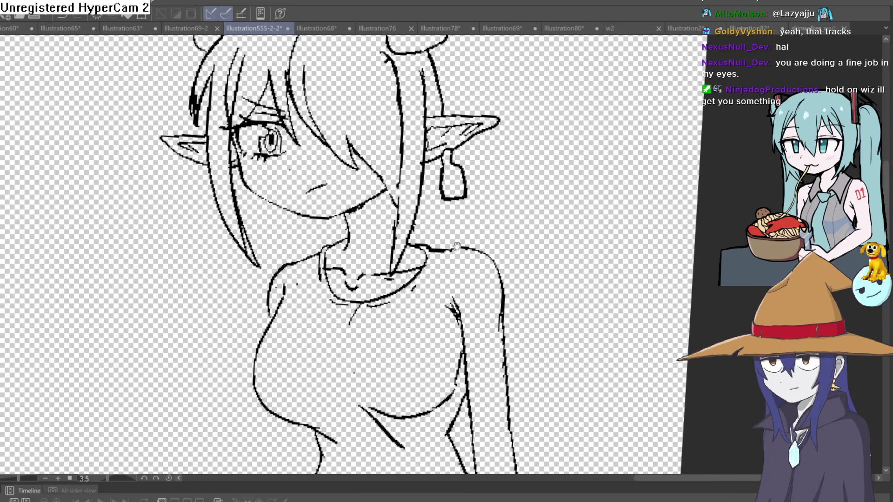
scroll(450, 235, up, 1)
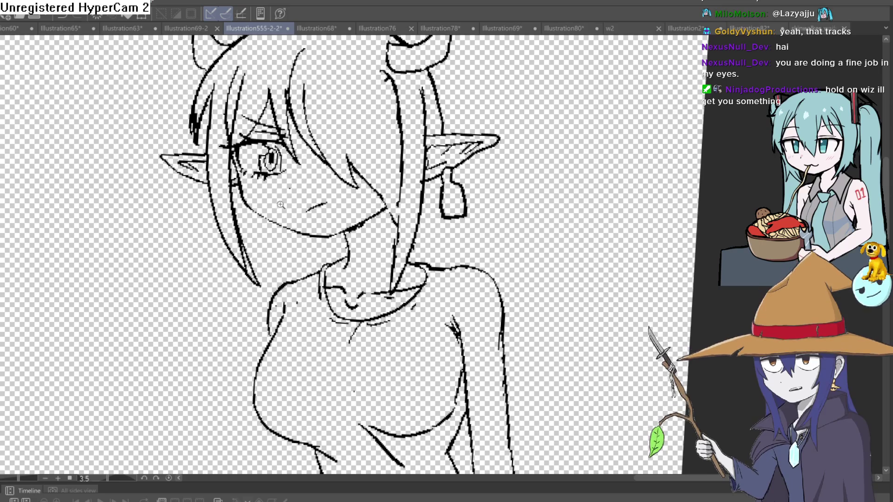
scroll(281, 205, up, 3)
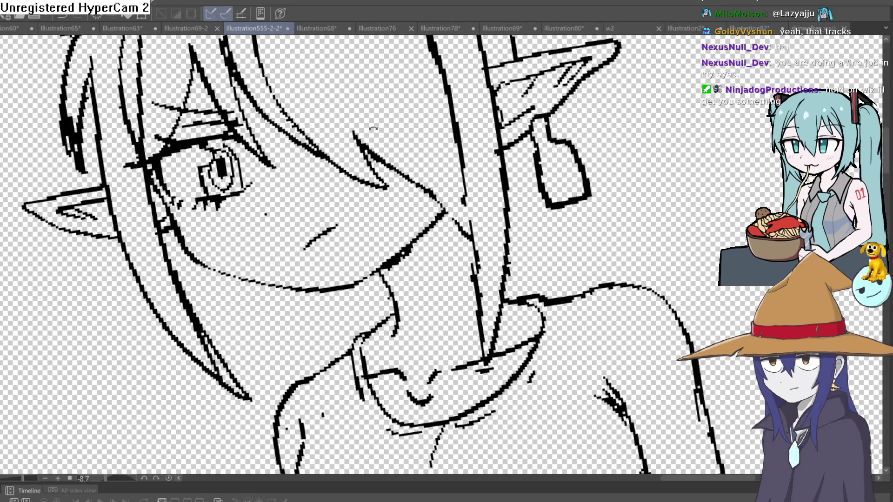
scroll(374, 128, down, 2)
scroll(288, 126, up, 2)
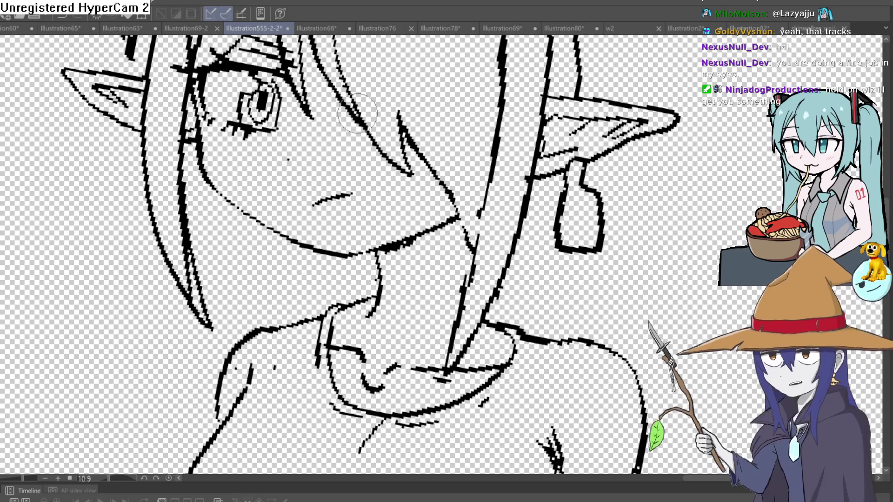
scroll(357, 113, down, 3)
scroll(455, 114, up, 1)
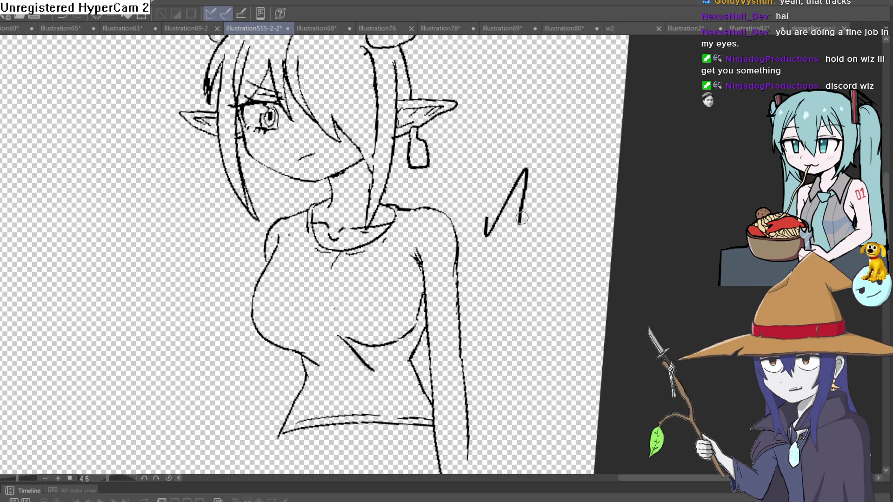
Step: Extend the shoulder curve down along the arm
mouse_move(496, 272)
mouse_down()
mouse_move(477, 207)
mouse_move(464, 193)
mouse_move(444, 200)
mouse_up()
scroll(430, 170, up, 4)
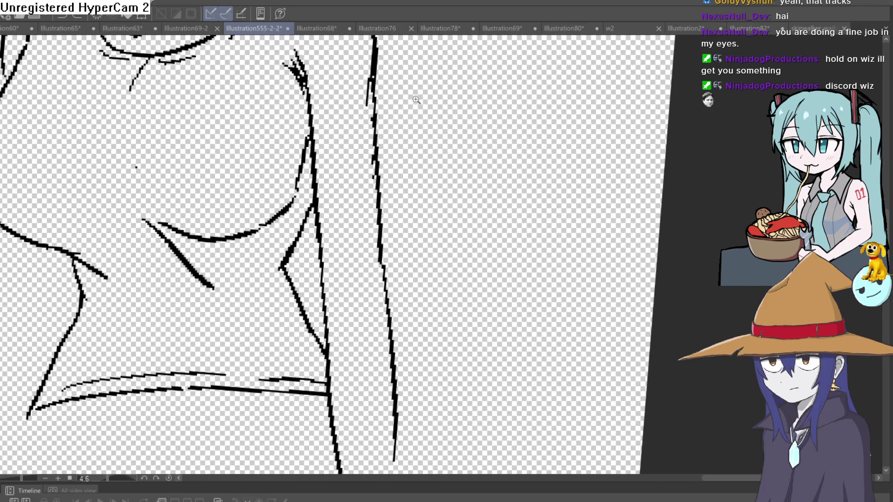
scroll(415, 97, down, 3)
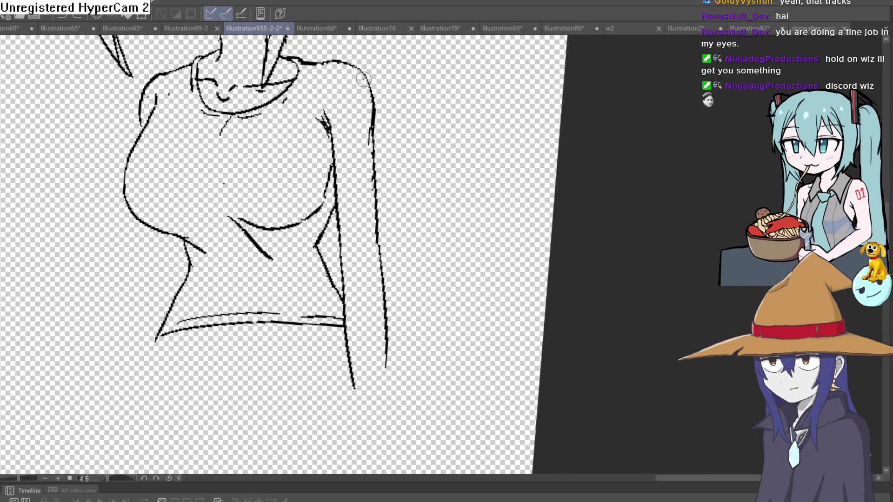
drag(364, 79, 378, 121)
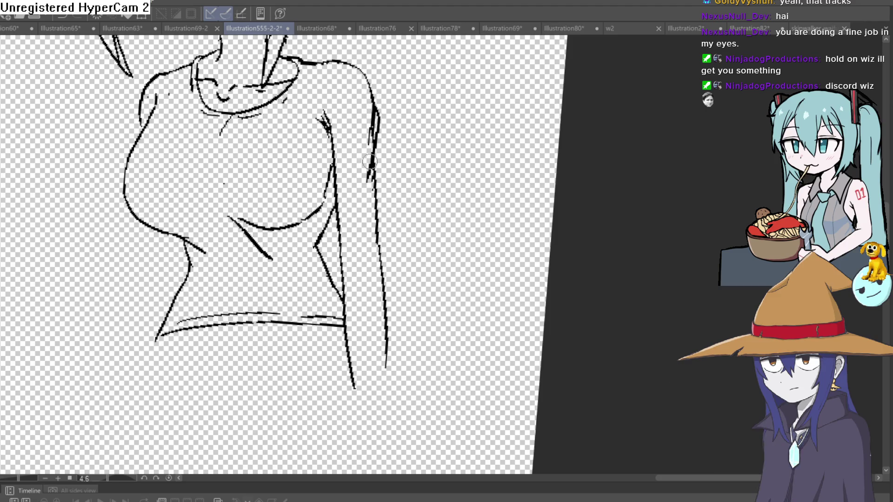
Step: Flip the canvas horizontally and thicken the left torso contour
drag(358, 168, 333, 162)
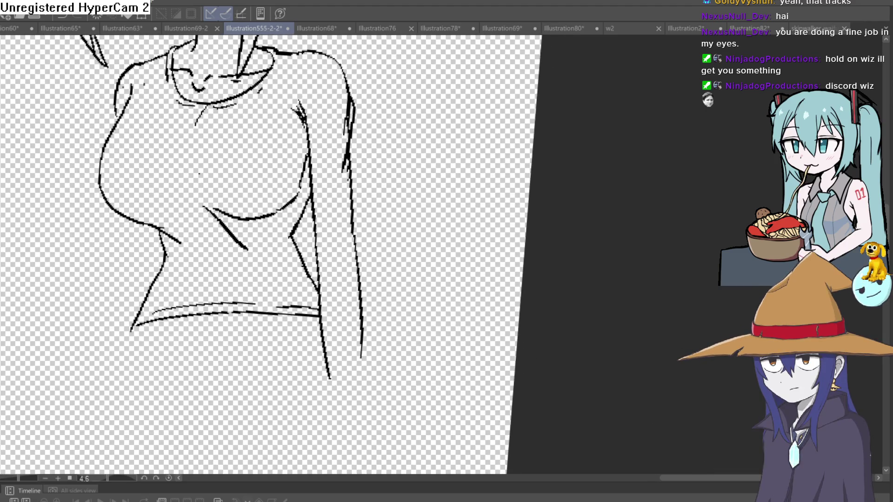
key(h)
drag(560, 151, 342, 147)
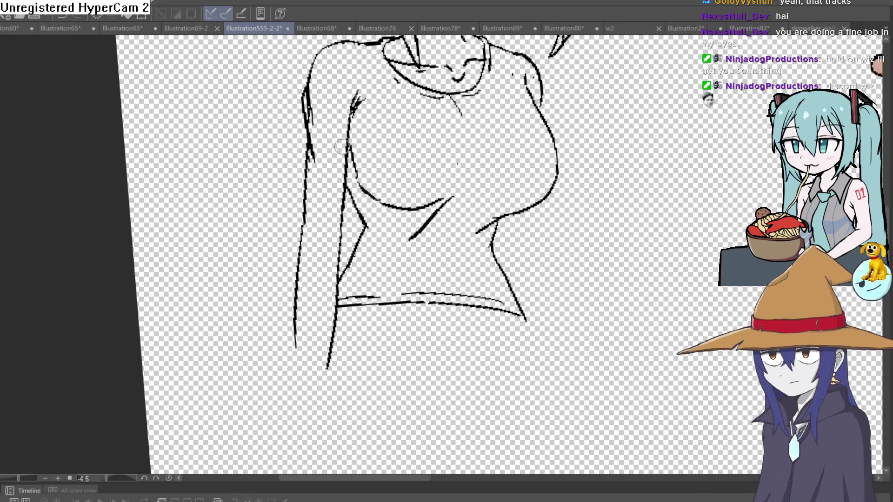
drag(355, 102, 346, 193)
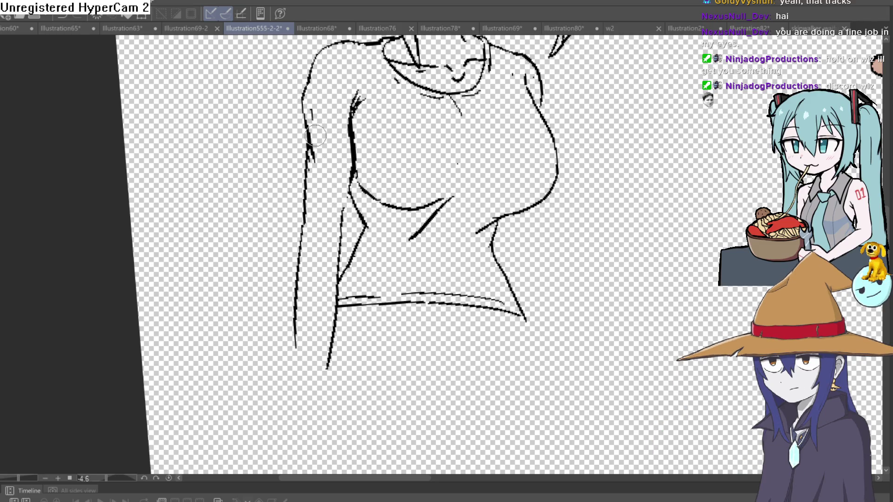
Step: Thicken and extend both left shirt lines down past the hem, undoing the extra stroke
scroll(450, 163, down, 5)
drag(451, 163, 392, 174)
scroll(392, 173, up, 3)
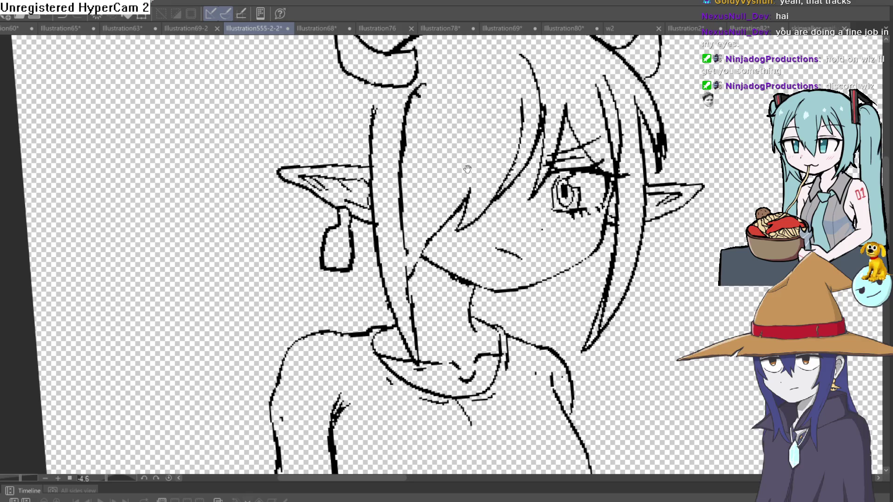
scroll(467, 169, down, 3)
drag(467, 169, 360, 169)
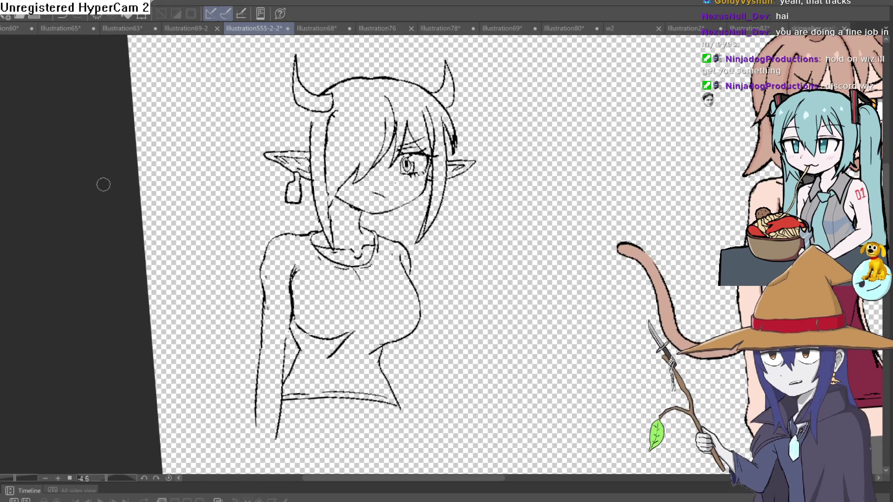
drag(277, 386, 291, 298)
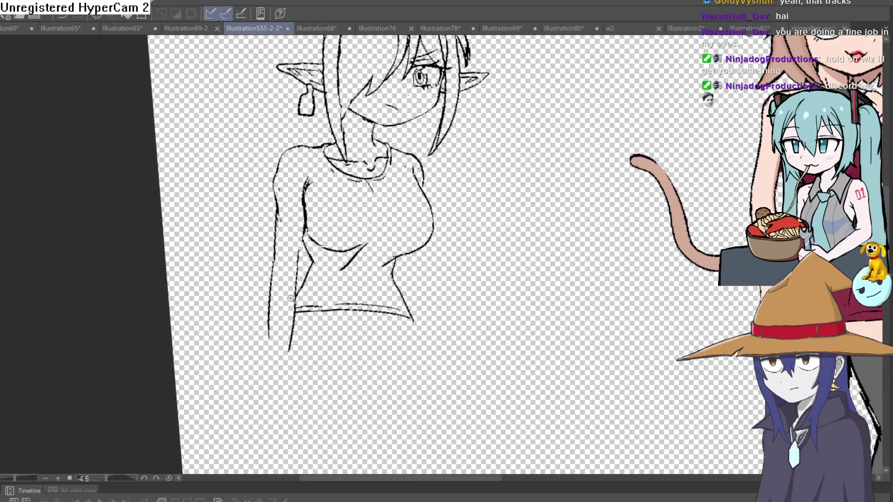
scroll(290, 298, up, 3)
scroll(320, 121, up, 1)
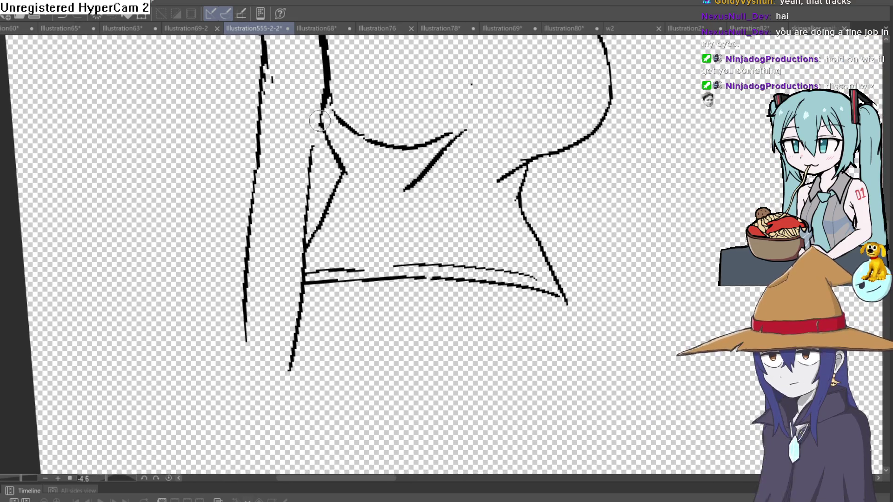
scroll(319, 140, down, 2)
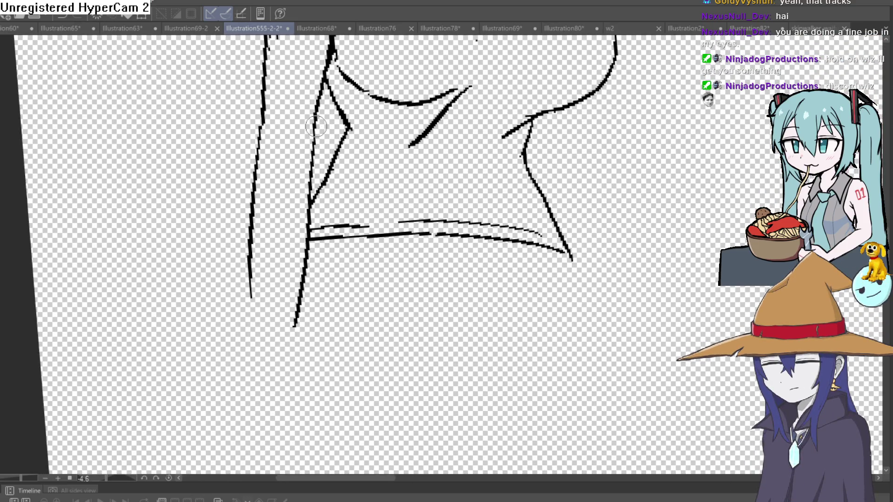
mouse_move(313, 114)
mouse_down()
mouse_move(308, 235)
mouse_move(289, 337)
mouse_up()
drag(262, 79, 249, 247)
drag(257, 308, 253, 331)
scroll(255, 328, down, 3)
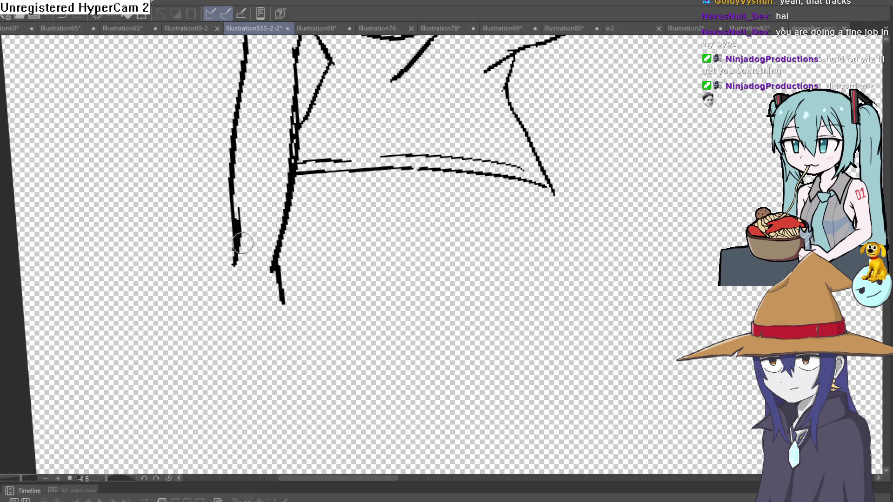
drag(211, 312, 224, 362)
key(ctrl+z)
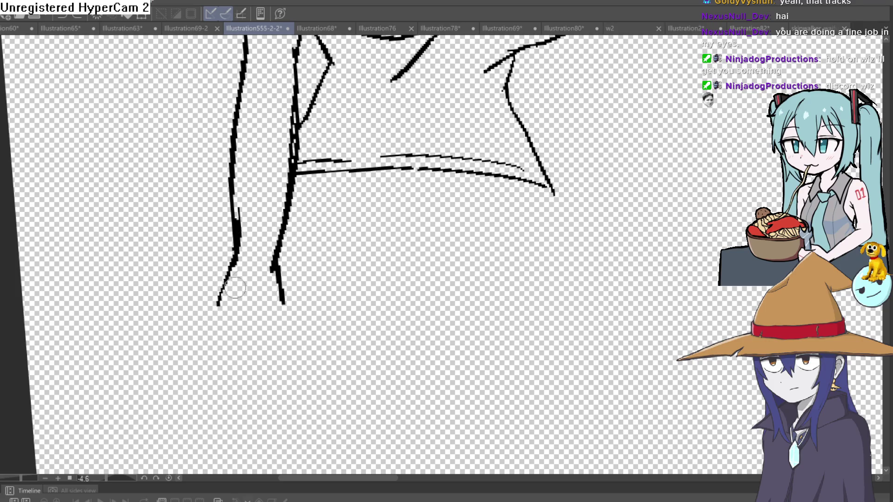
scroll(291, 306, up, 5)
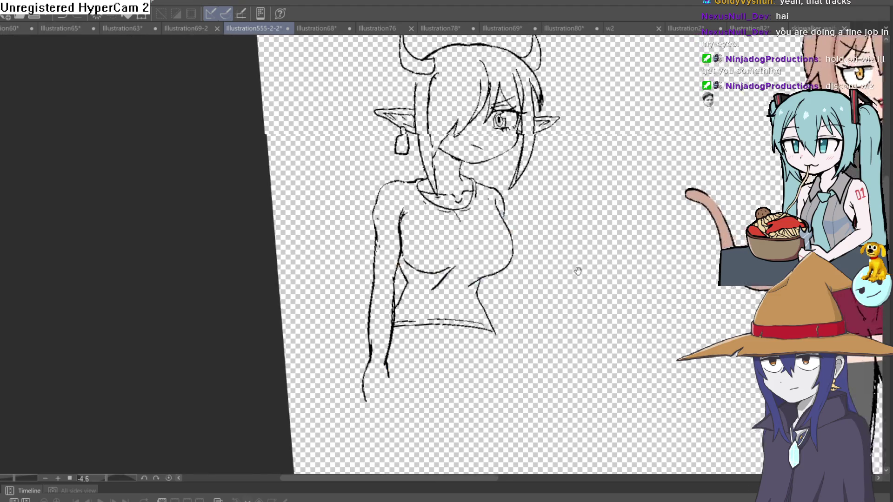
Step: Re-ink the jawline with a bolder stroke and redraw the line beside the eye thinner
scroll(399, 183, up, 5)
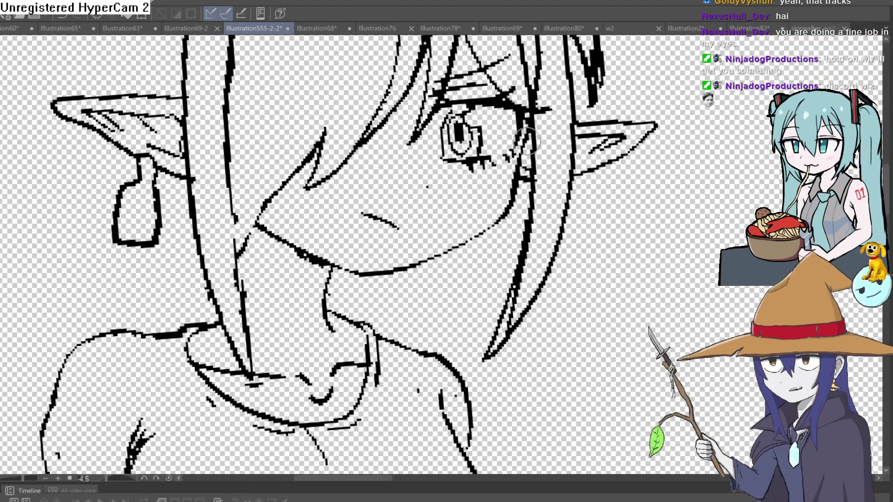
drag(490, 227, 386, 267)
drag(584, 217, 437, 226)
mouse_move(454, 165)
mouse_down()
mouse_move(515, 101)
mouse_move(442, 170)
mouse_move(423, 242)
mouse_move(446, 344)
mouse_move(484, 372)
mouse_move(505, 339)
mouse_move(513, 89)
mouse_up()
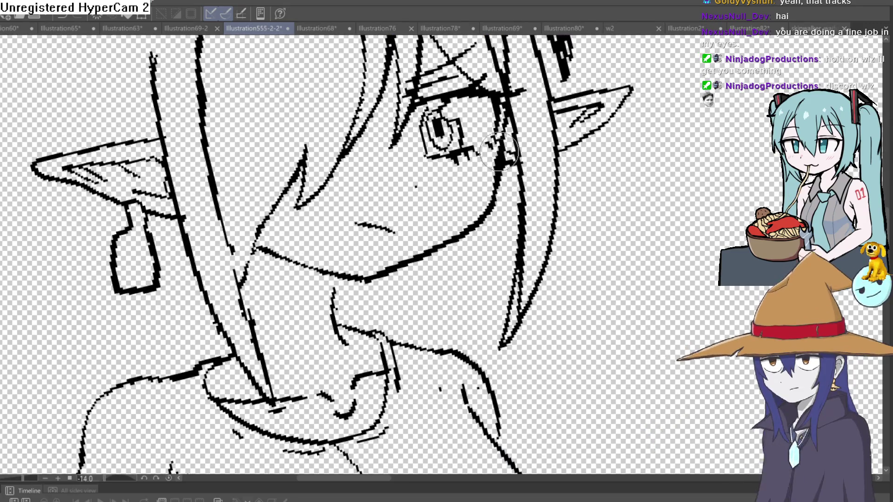
scroll(532, 191, down, 5)
mouse_move(535, 191)
mouse_down()
mouse_move(609, 203)
mouse_move(609, 193)
mouse_move(482, 261)
mouse_move(475, 300)
mouse_move(400, 140)
mouse_move(433, 246)
mouse_up()
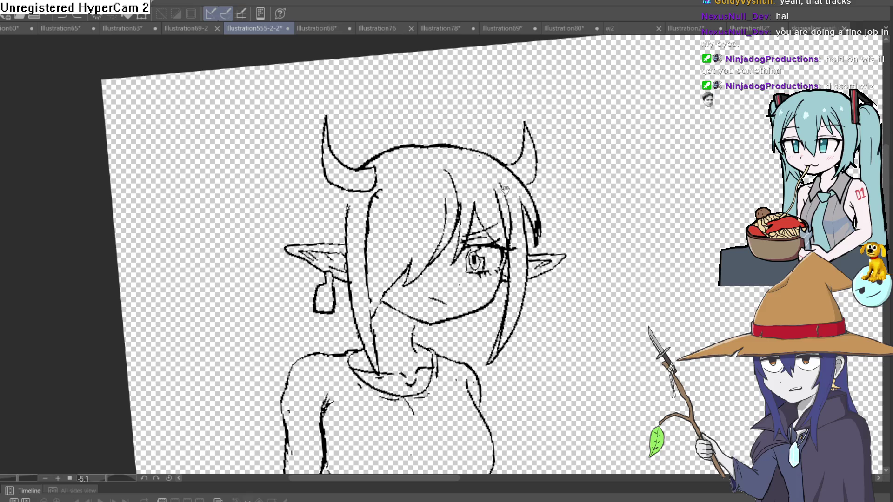
Step: Try a thicker chin line, then undo that stroke with Ctrl+Z
scroll(504, 194, up, 5)
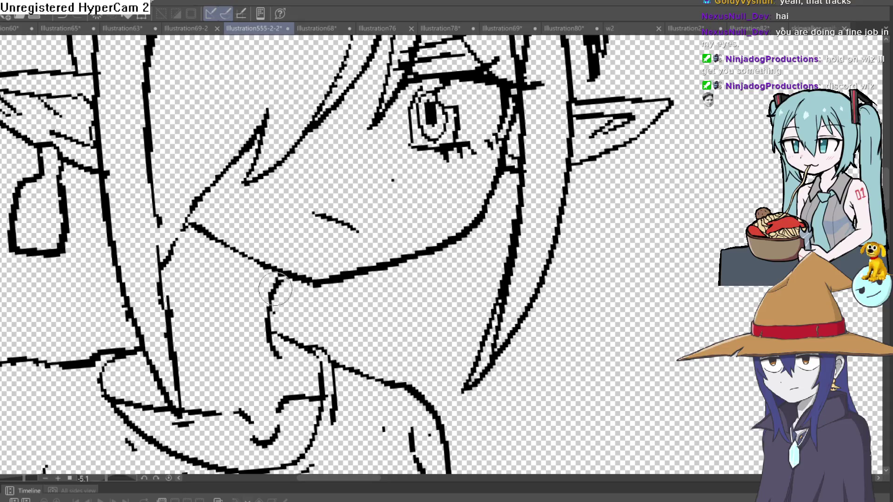
mouse_move(286, 335)
mouse_down()
mouse_move(325, 353)
mouse_move(312, 342)
mouse_up()
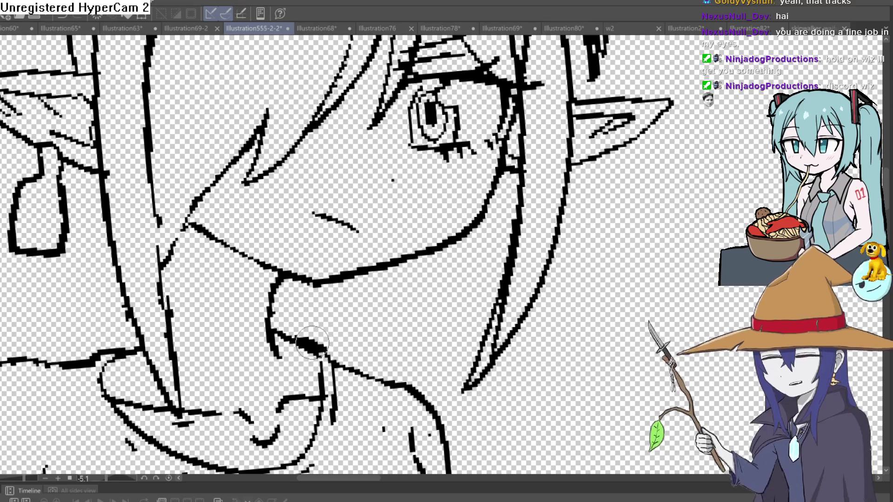
key(ctrl+z)
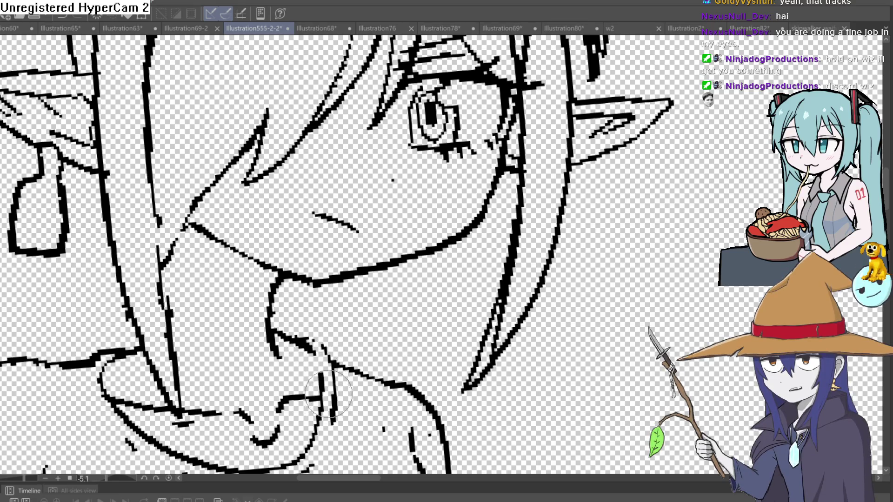
scroll(328, 395, down, 4)
scroll(437, 232, up, 4)
drag(437, 177, 437, 191)
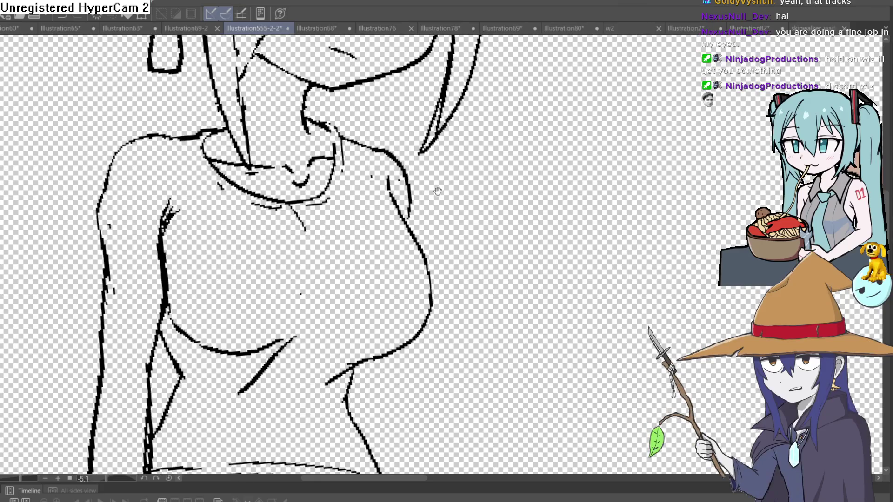
Step: Ink short lines under the right side of the chest, then zoom out to review the inked figure
scroll(466, 185, down, 2)
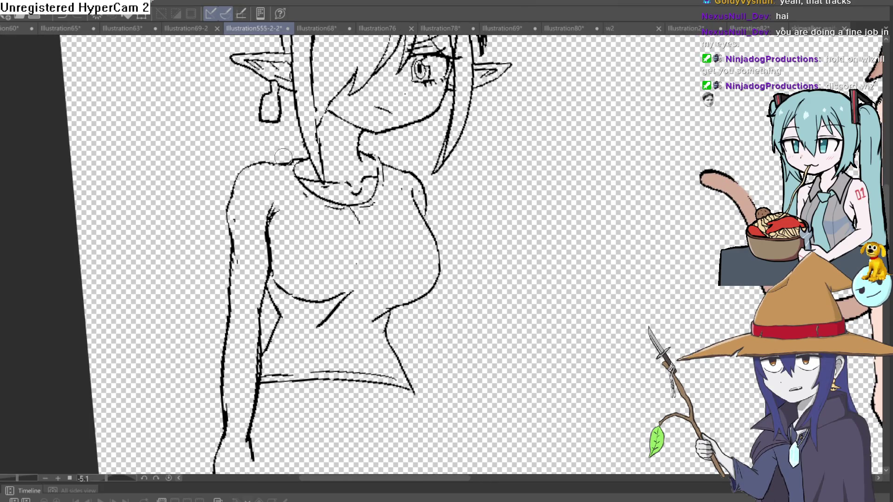
drag(436, 264, 434, 260)
scroll(434, 260, down, 1)
scroll(377, 280, up, 3)
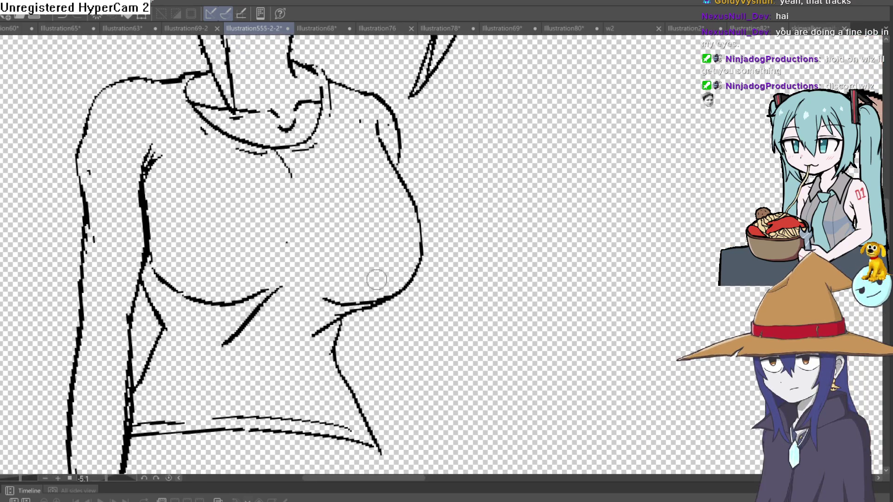
drag(356, 309, 302, 336)
drag(356, 343, 353, 311)
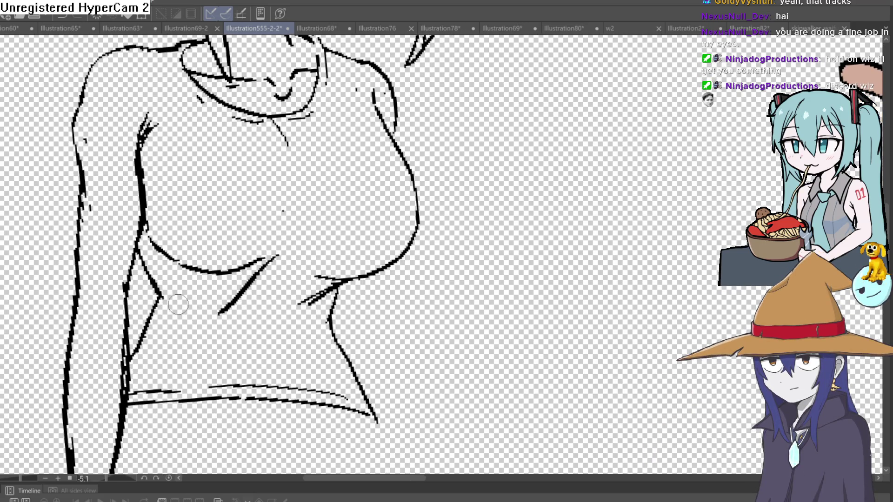
scroll(384, 294, down, 5)
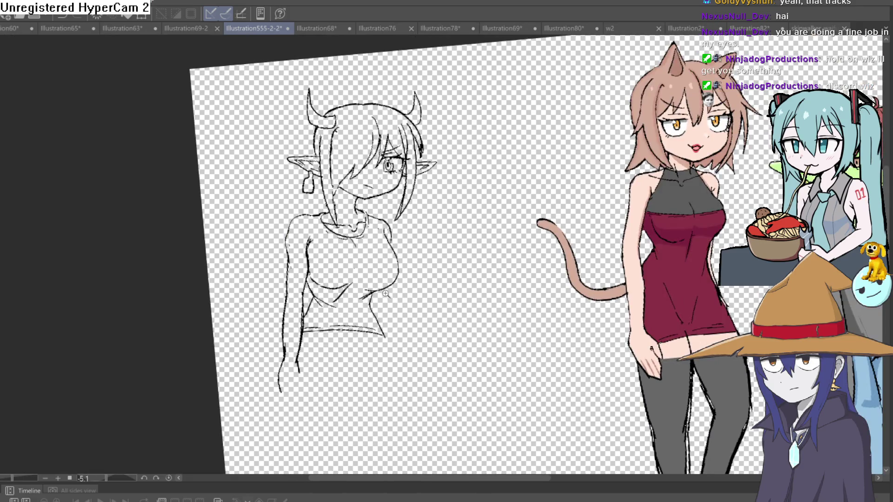
scroll(386, 294, up, 3)
scroll(424, 339, down, 3)
scroll(457, 265, up, 4)
scroll(459, 259, down, 2)
scroll(456, 289, up, 1)
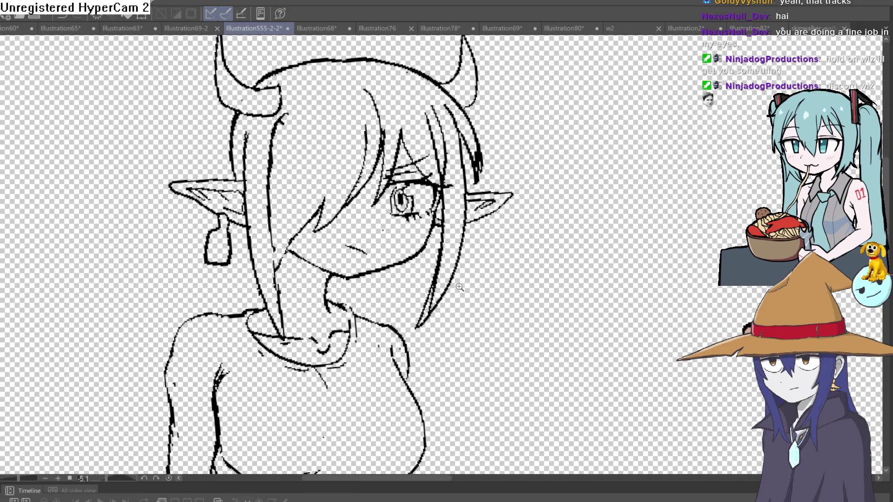
scroll(455, 288, down, 2)
scroll(455, 287, up, 2)
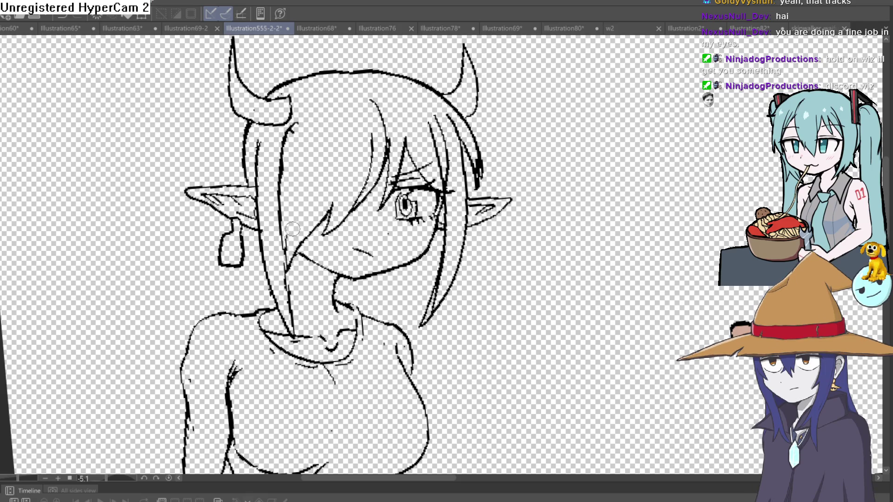
scroll(292, 228, up, 2)
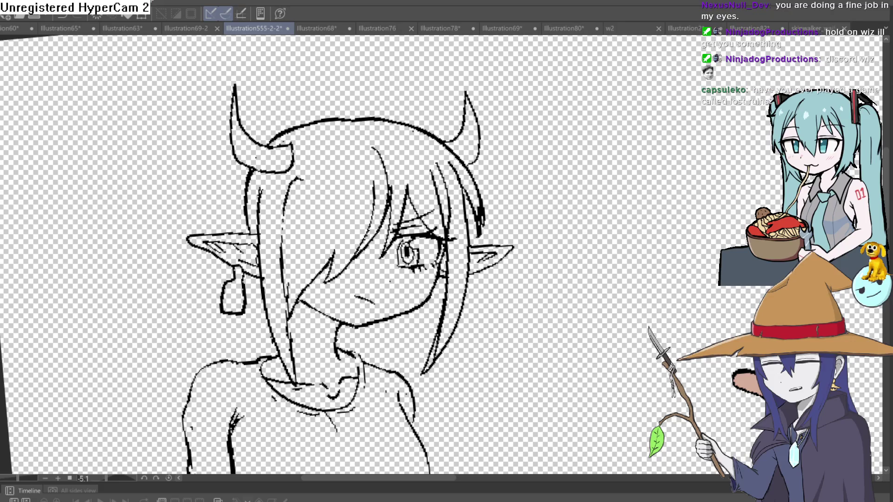
scroll(468, 266, up, 3)
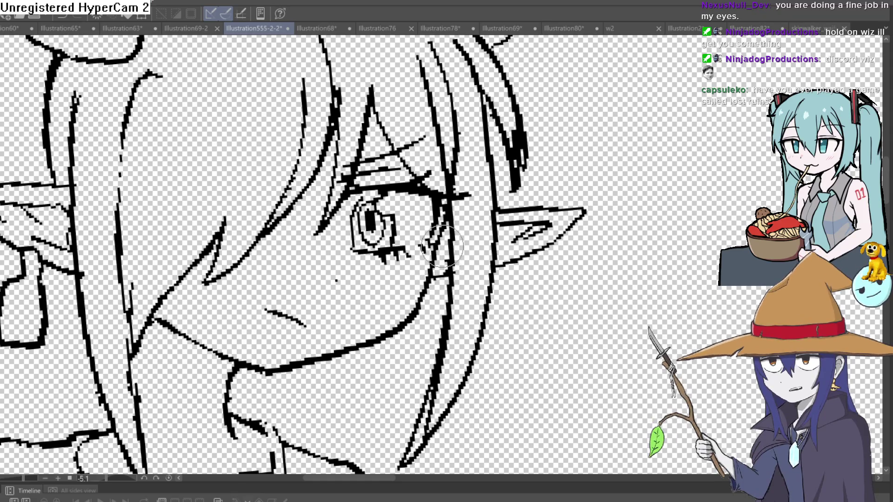
scroll(442, 247, down, 3)
drag(511, 231, 504, 283)
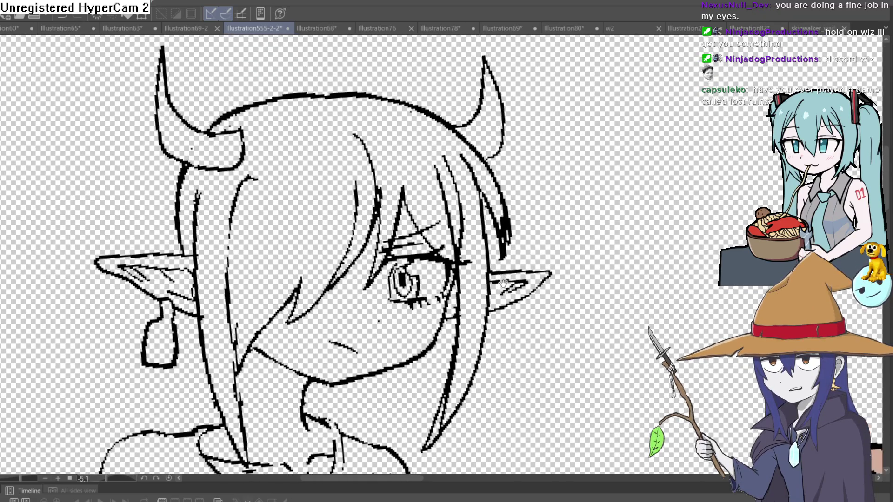
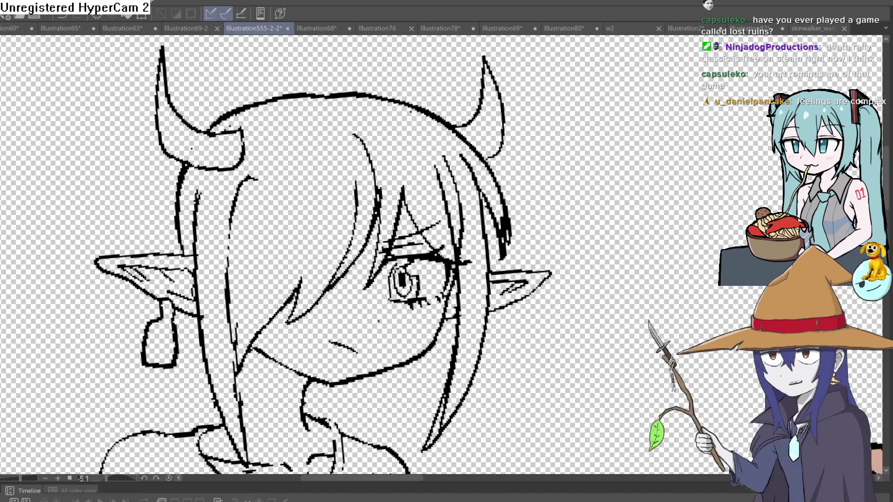
Step: Bring the torso into view and extend the inner body line down toward the hip
mouse_move(682, 255)
mouse_down()
mouse_move(648, 175)
mouse_move(608, 207)
mouse_up()
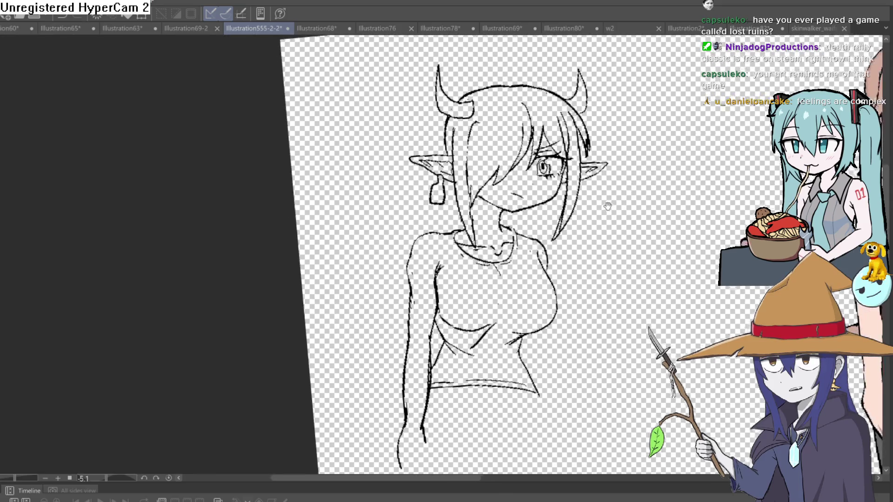
scroll(576, 186, up, 6)
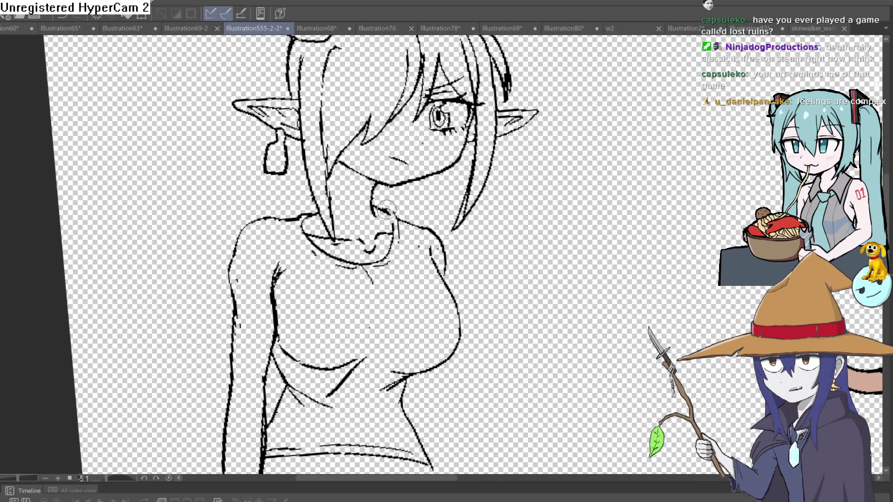
scroll(401, 175, down, 2)
scroll(427, 229, up, 2)
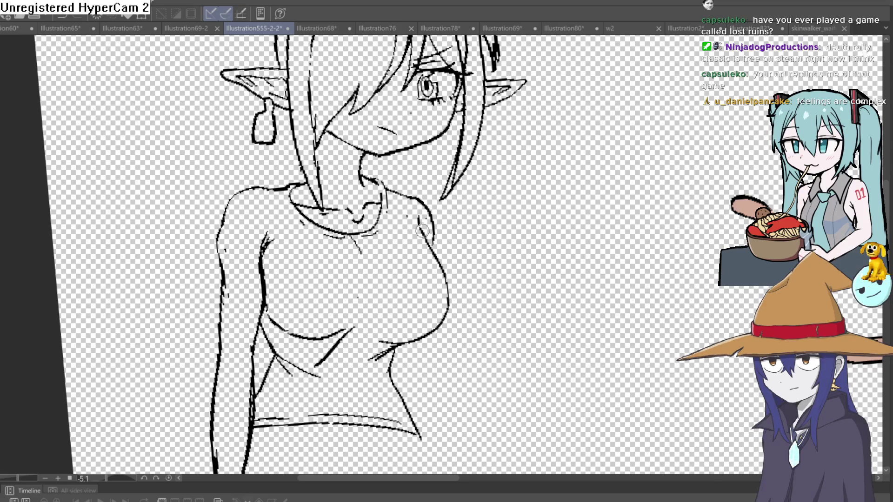
scroll(427, 229, up, 3)
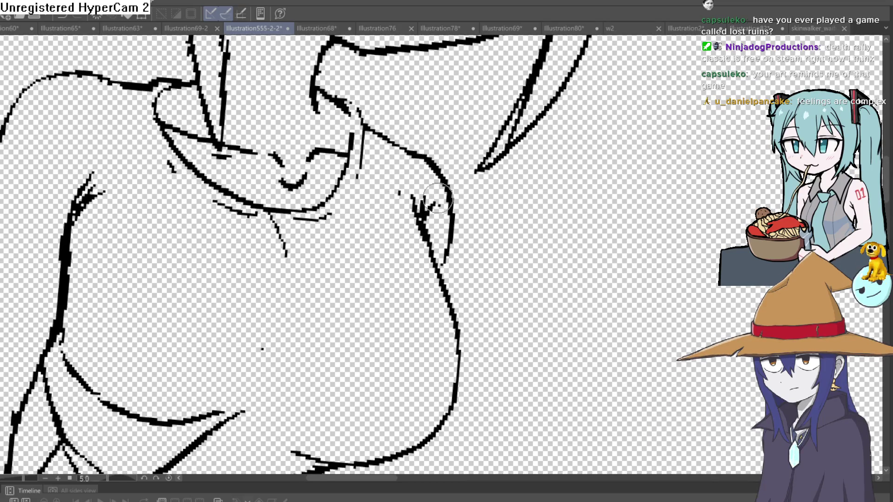
scroll(362, 120, down, 5)
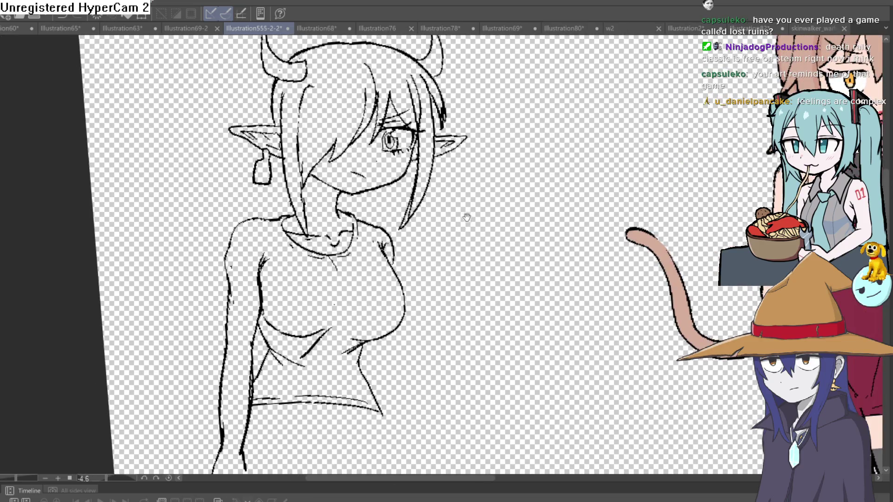
mouse_move(467, 218)
mouse_down()
mouse_move(460, 223)
mouse_move(476, 242)
mouse_up()
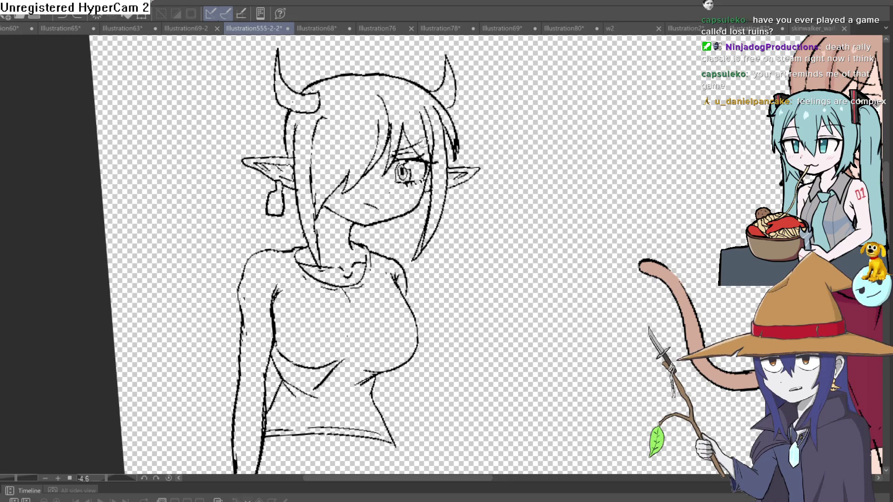
scroll(428, 235, down, 5)
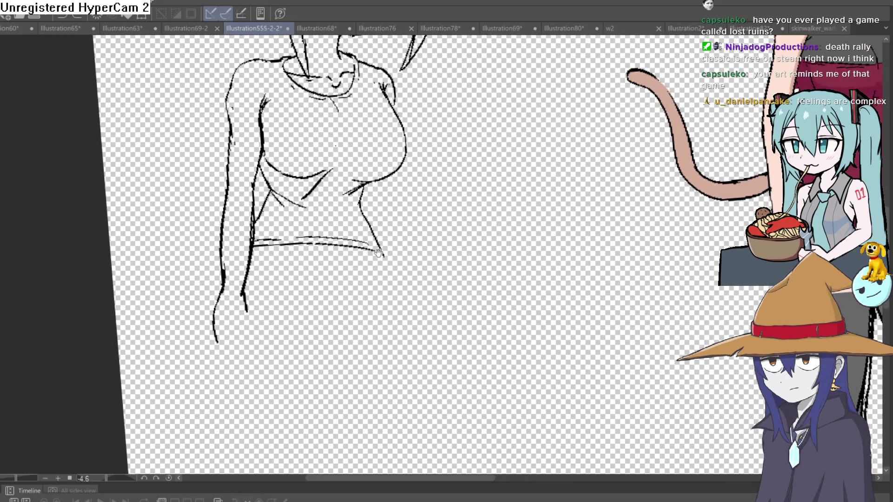
drag(241, 289, 256, 326)
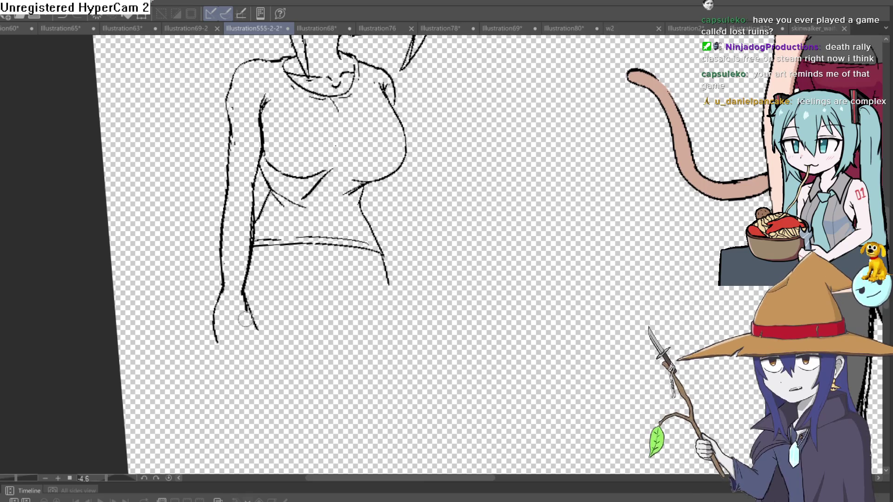
Step: Draw a stroke along the left arm, then undo it to redraw it
drag(418, 167, 403, 207)
click(200, 256)
mouse_move(219, 288)
mouse_down()
mouse_move(195, 248)
mouse_move(219, 269)
mouse_up()
key(ctrl+z)
scroll(355, 215, down, 5)
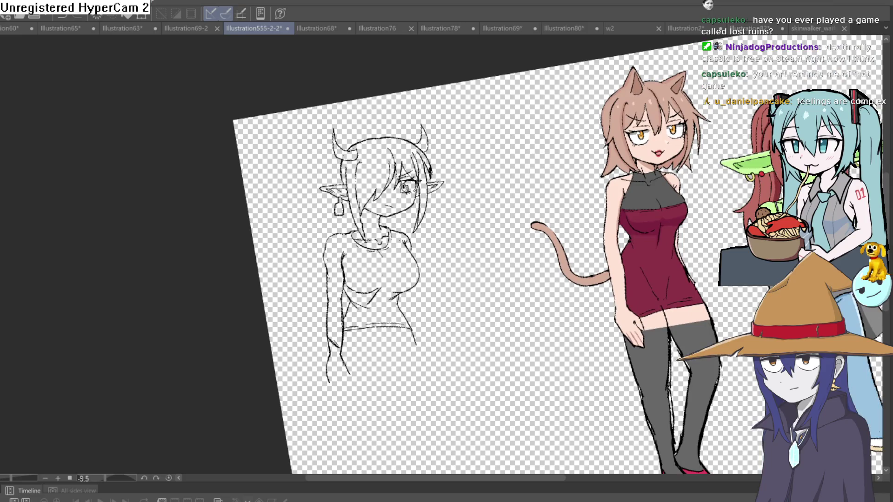
drag(559, 139, 581, 167)
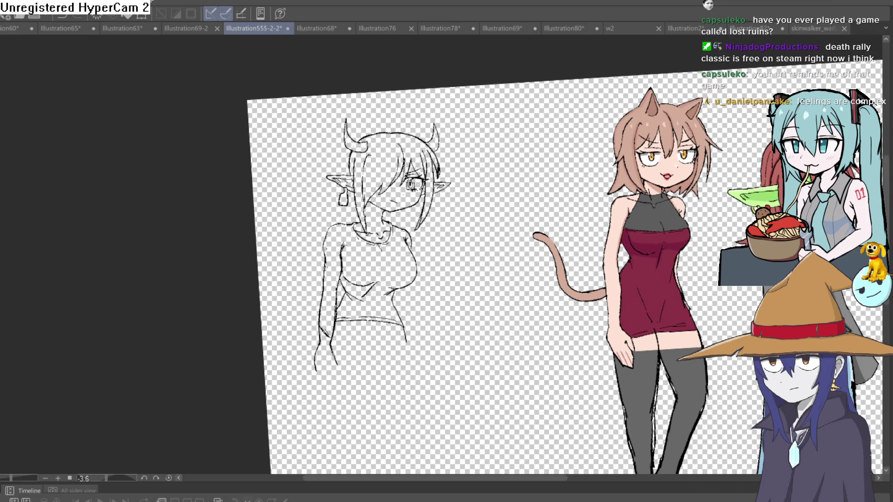
mouse_move(419, 326)
mouse_down()
mouse_move(447, 259)
mouse_move(469, 260)
mouse_move(450, 297)
mouse_up()
scroll(457, 242, up, 3)
scroll(468, 259, down, 3)
scroll(418, 174, up, 3)
scroll(444, 286, up, 2)
drag(421, 159, 372, 269)
scroll(359, 319, up, 3)
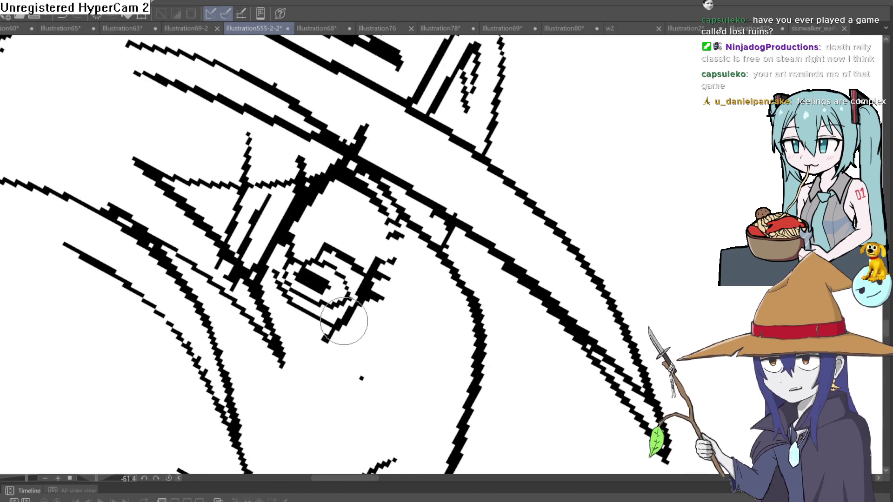
key(bracketright)
key(bracketright)
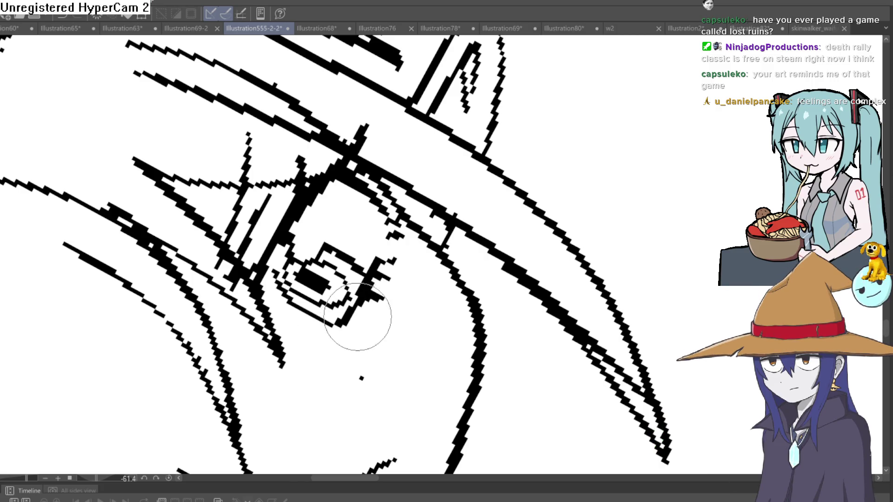
scroll(523, 329, down, 5)
mouse_move(410, 293)
mouse_down()
mouse_move(523, 329)
mouse_move(455, 289)
mouse_up()
scroll(495, 341, up, 2)
scroll(378, 223, up, 5)
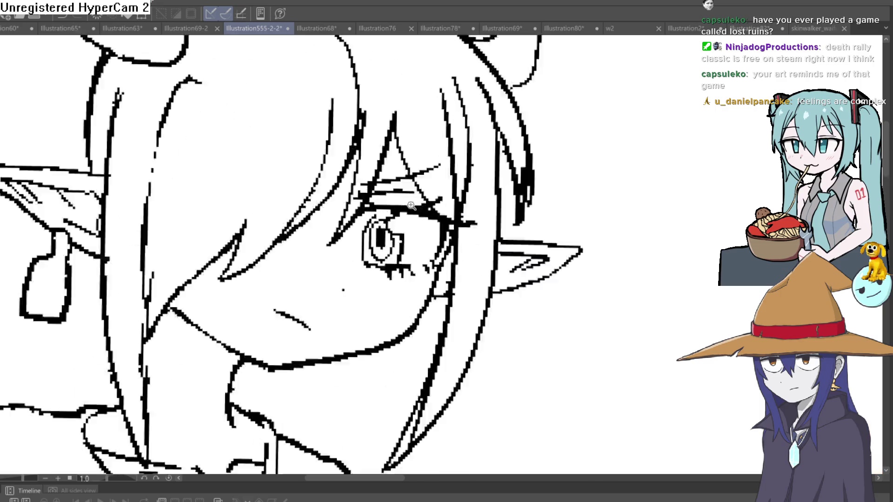
scroll(379, 192, down, 3)
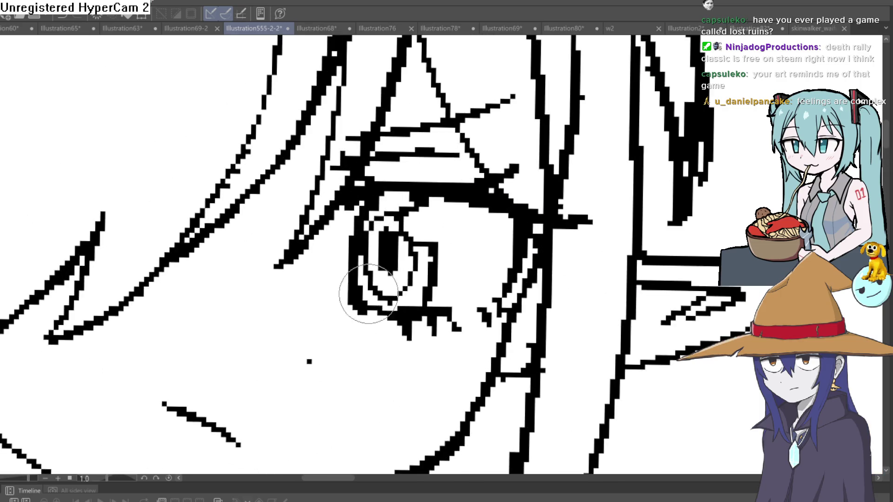
scroll(429, 265, down, 3)
mouse_move(601, 266)
mouse_down()
mouse_move(563, 240)
mouse_move(549, 200)
mouse_up()
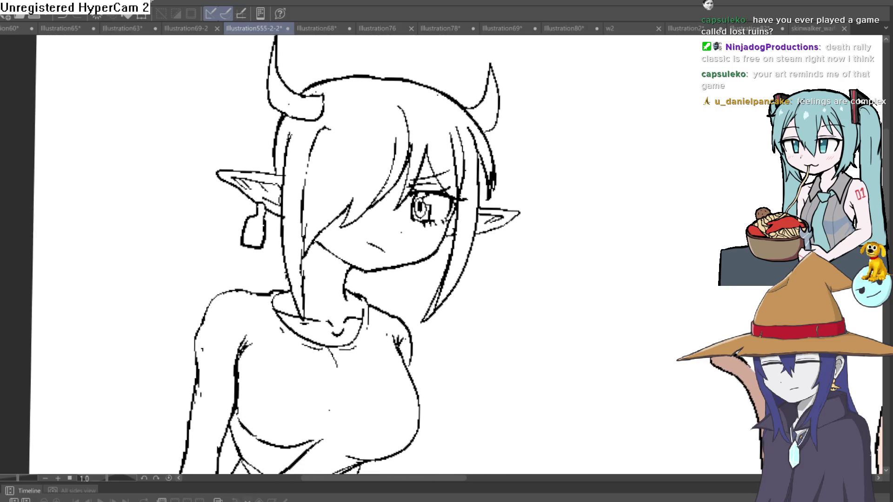
scroll(514, 135, up, 3)
scroll(524, 200, down, 5)
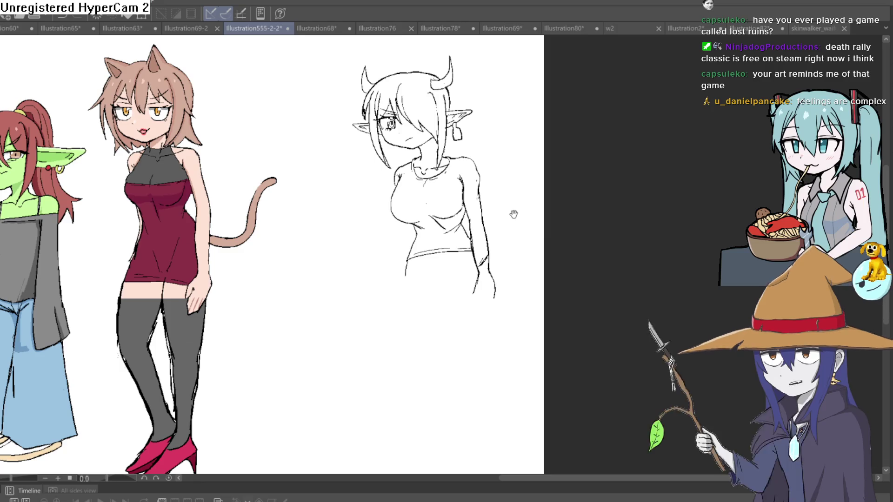
scroll(433, 158, up, 5)
scroll(459, 156, down, 3)
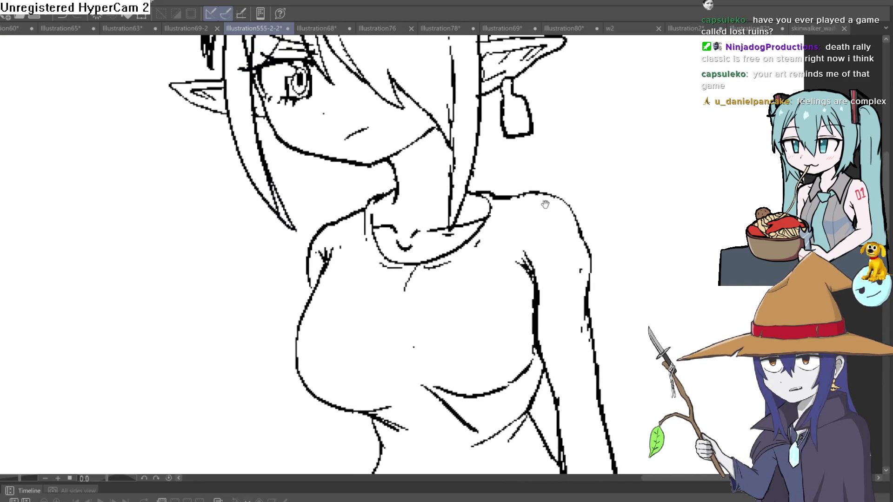
scroll(527, 193, up, 2)
mouse_move(526, 193)
mouse_down()
mouse_move(531, 226)
mouse_move(518, 206)
mouse_move(512, 132)
mouse_move(503, 178)
mouse_up()
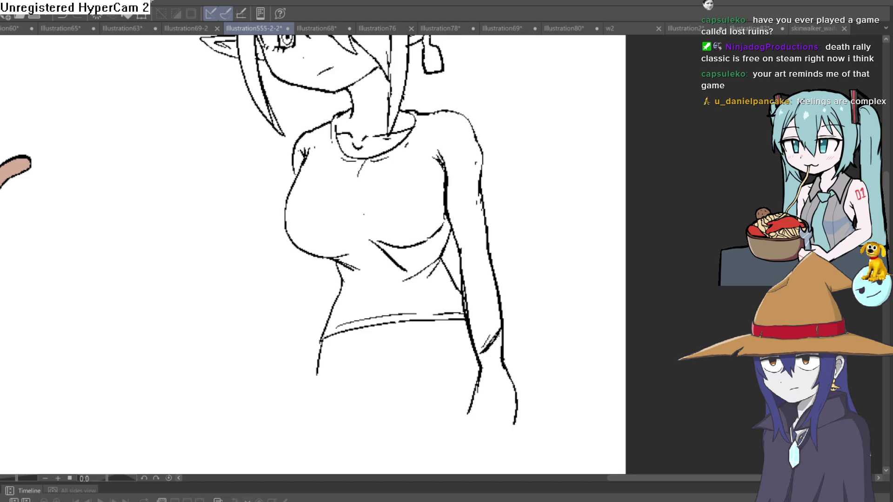
scroll(523, 183, down, 2)
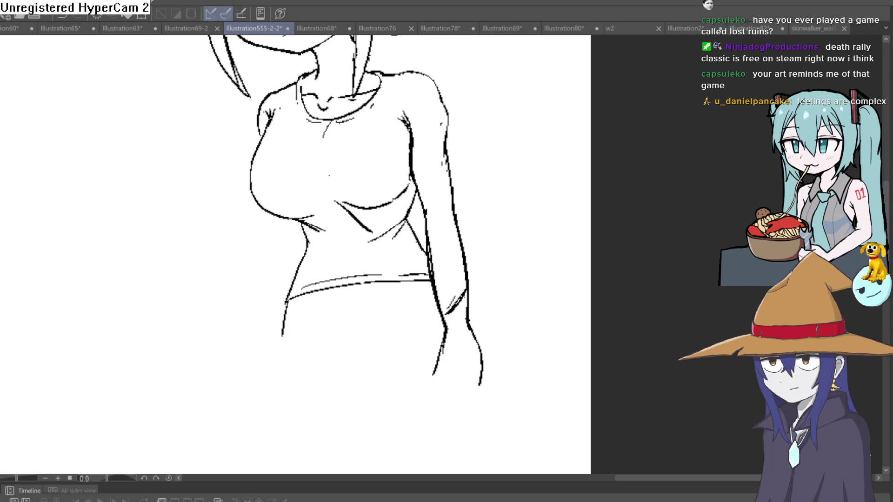
mouse_move(521, 319)
mouse_down()
mouse_move(471, 213)
mouse_move(423, 204)
mouse_up()
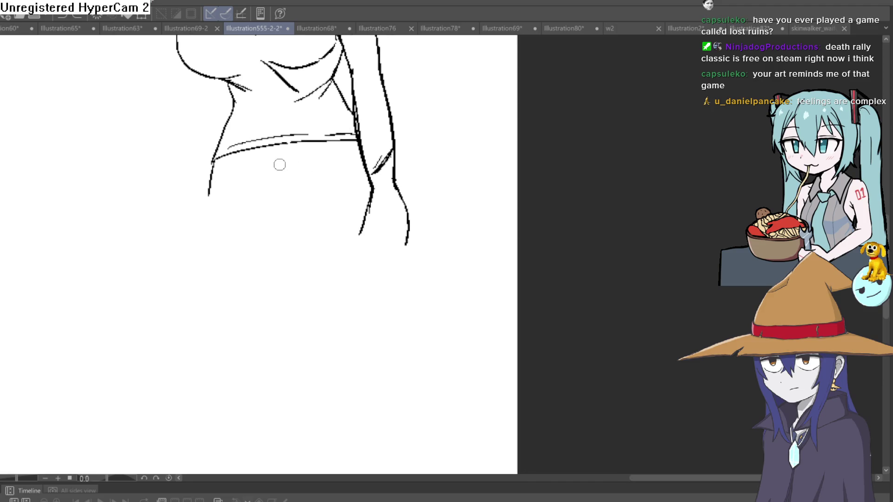
Step: Sketch the leg line down from the hip below the hem, undoing unsatisfactory attempts
mouse_move(263, 199)
mouse_down()
mouse_move(305, 236)
mouse_move(330, 177)
mouse_move(294, 222)
mouse_move(279, 288)
mouse_up()
drag(290, 251, 275, 331)
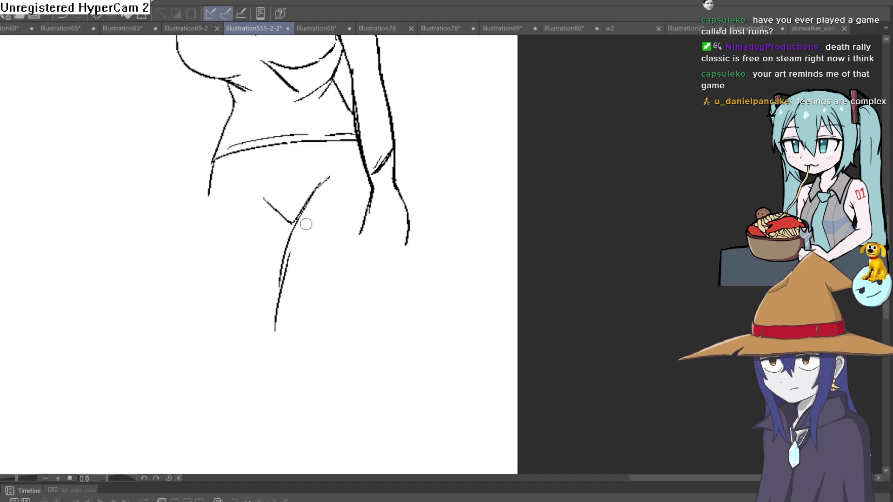
key(ctrl+z)
key(ctrl+z)
drag(301, 216, 283, 316)
key(ctrl+z)
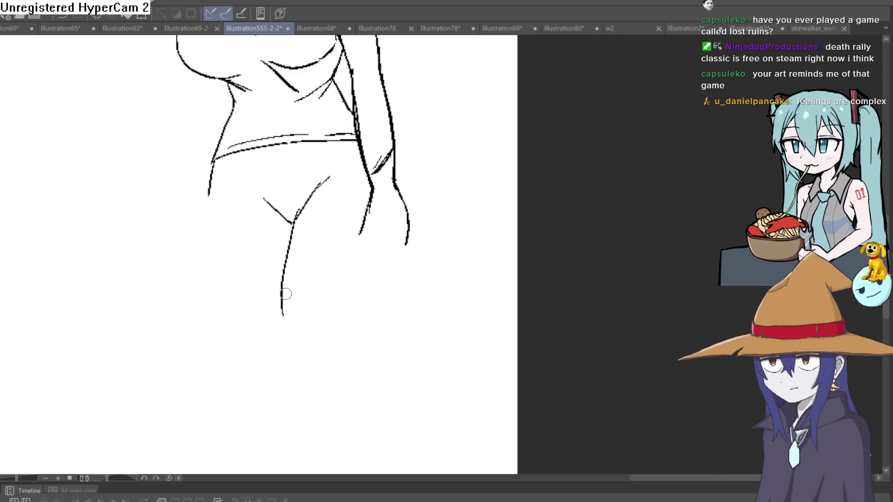
Step: Ink the hanging hand with its sleeve cuff, finger lines and thumb outline
mouse_move(362, 227)
mouse_down()
mouse_move(410, 229)
mouse_move(384, 291)
mouse_up()
drag(394, 229, 379, 291)
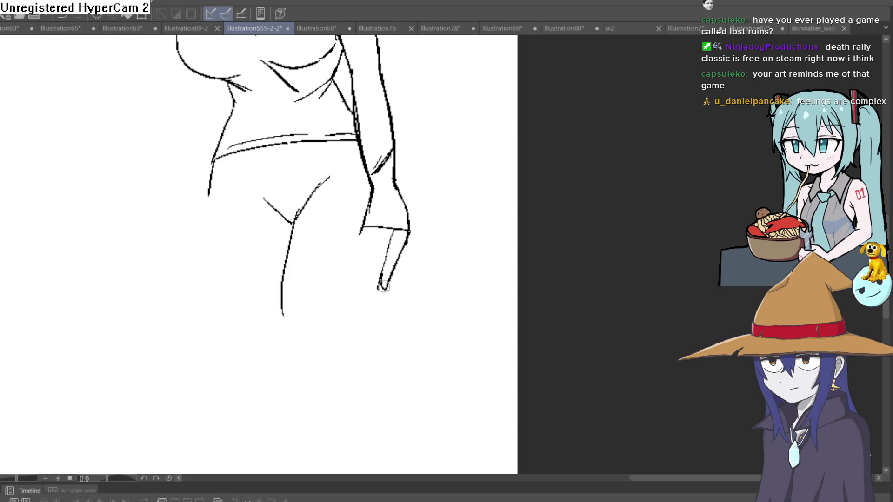
mouse_move(377, 228)
mouse_down()
mouse_move(368, 290)
mouse_move(355, 285)
mouse_up()
mouse_move(369, 199)
mouse_down()
mouse_move(347, 233)
mouse_move(350, 255)
mouse_up()
mouse_move(359, 238)
mouse_down()
mouse_move(367, 227)
mouse_move(405, 288)
mouse_up()
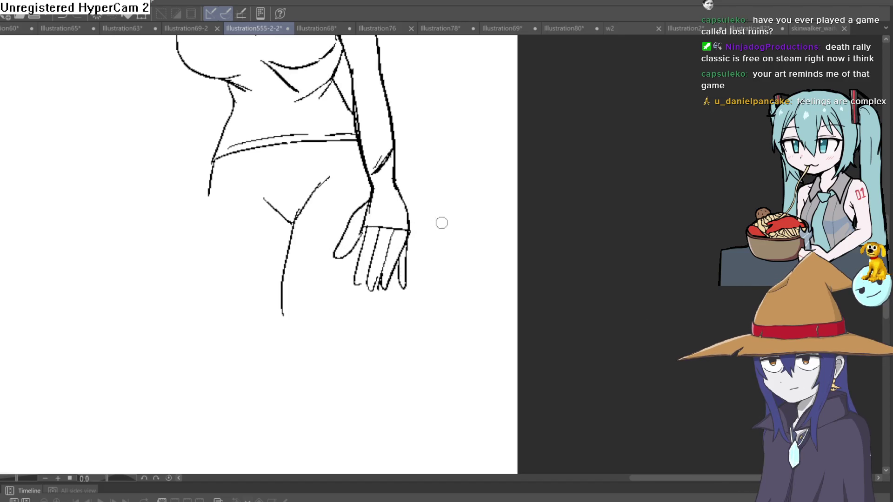
scroll(409, 256, down, 3)
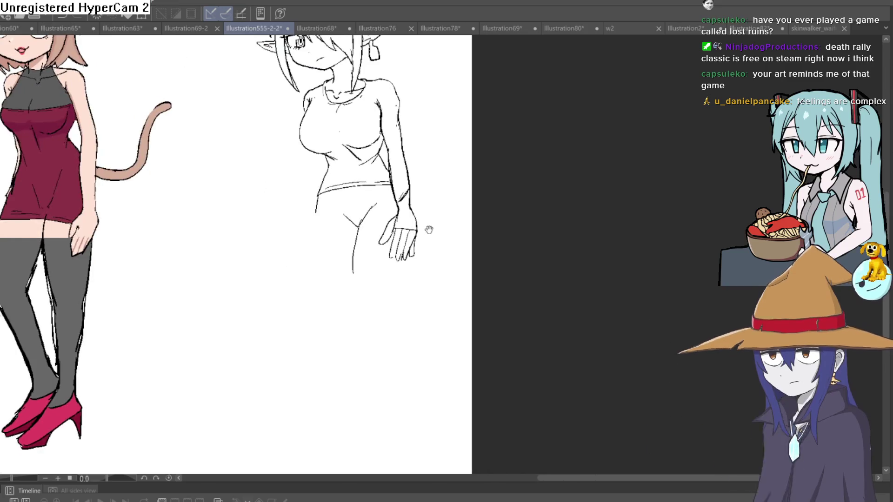
scroll(408, 257, up, 4)
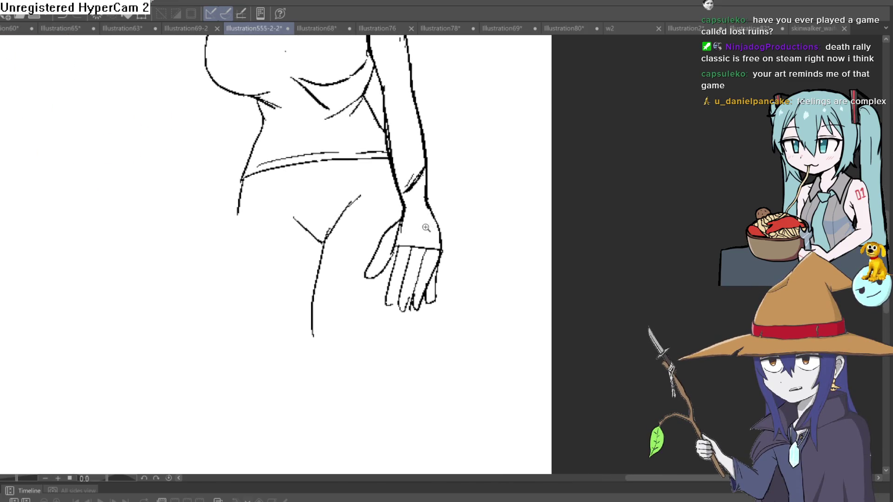
scroll(419, 230, down, 1)
mouse_move(420, 230)
mouse_down()
mouse_move(424, 189)
mouse_move(435, 219)
mouse_up()
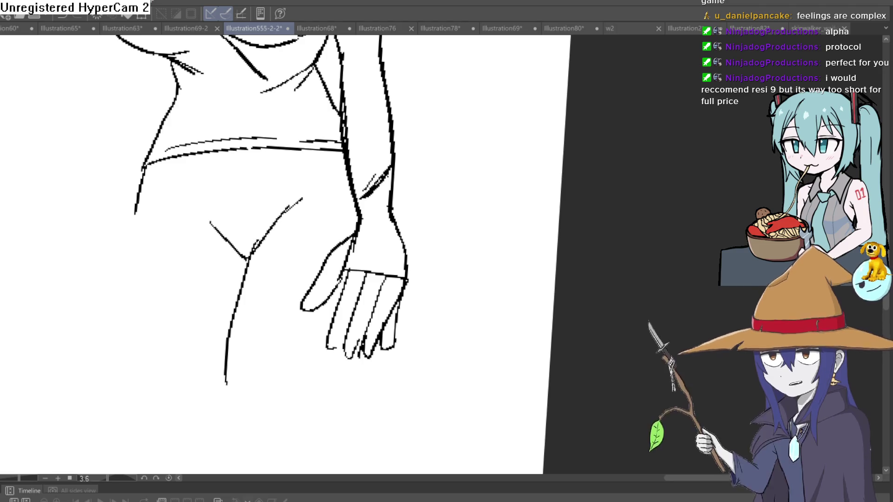
Step: Zoom the canvas view out after inking the hip and thigh
scroll(110, 285, down, 2)
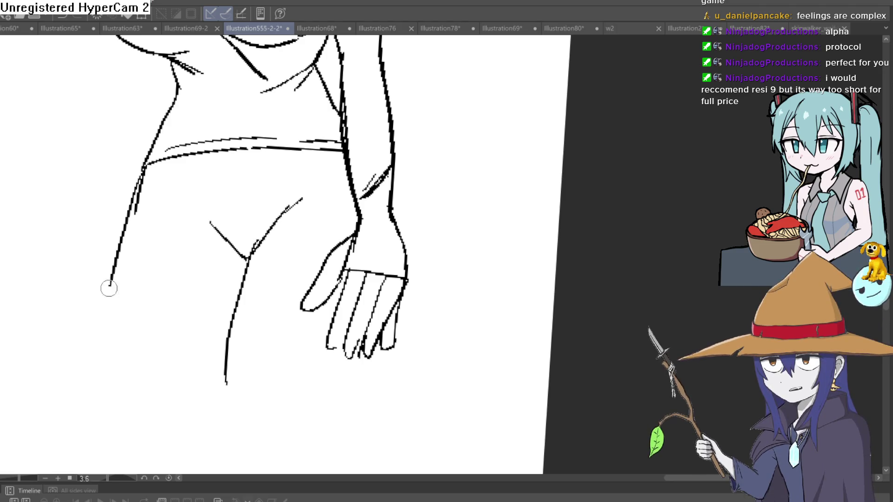
Step: Zoom out and pan to reveal more characters on the lineup sheet
scroll(447, 233, down, 4)
mouse_move(431, 240)
mouse_down()
mouse_move(409, 248)
mouse_move(457, 213)
mouse_move(500, 213)
mouse_move(612, 239)
mouse_move(437, 212)
mouse_up()
scroll(514, 190, down, 1)
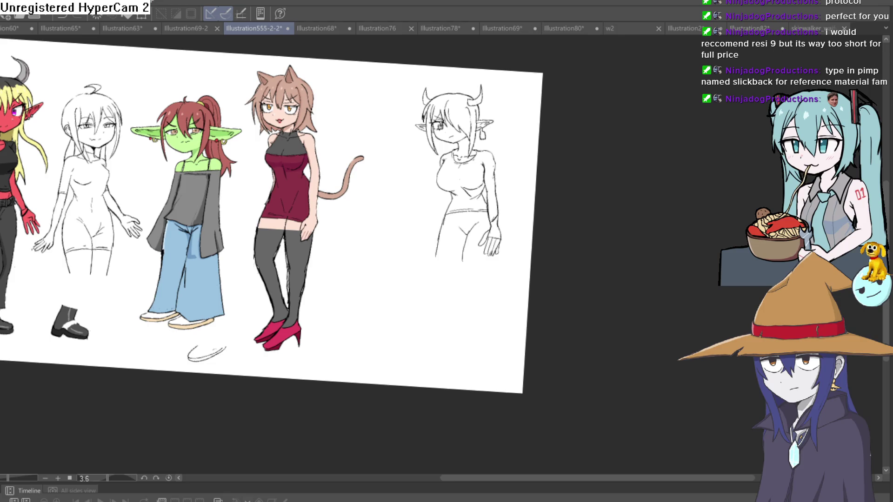
Step: Bring the horned sketch figure into view, undoing a stray stroke beside the arm
scroll(484, 339, up, 3)
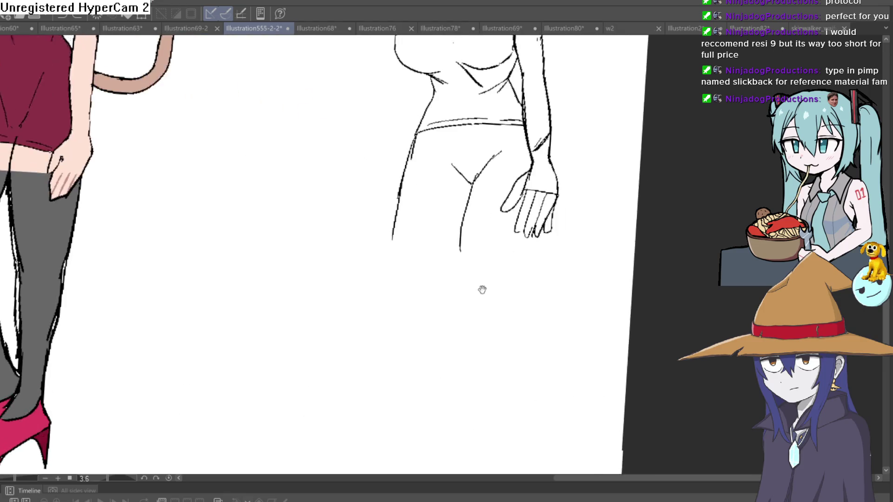
drag(480, 289, 413, 312)
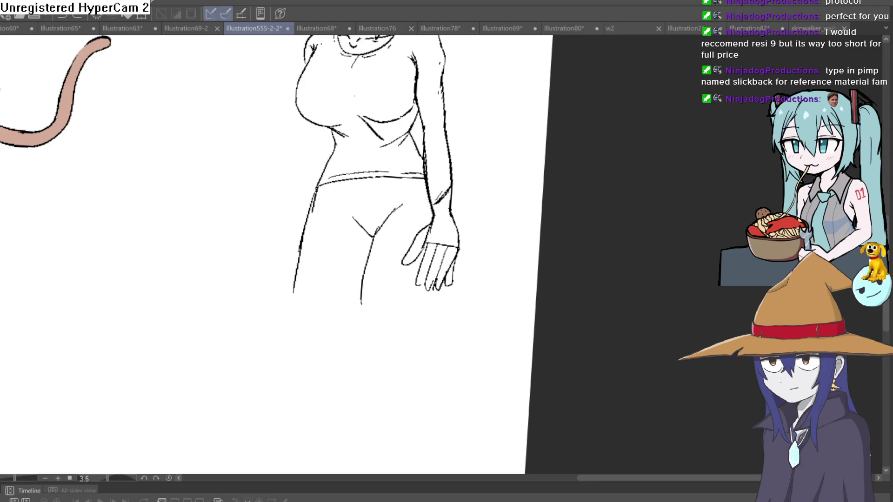
drag(469, 125, 464, 170)
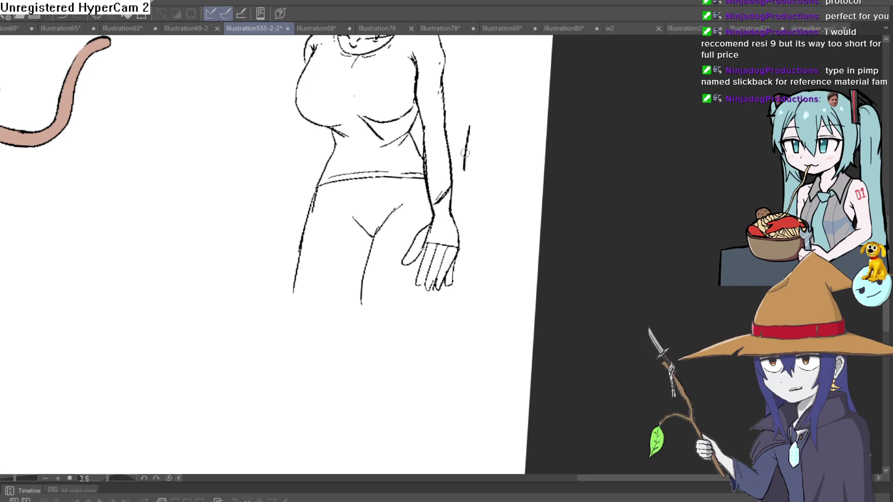
key(ctrl+z)
scroll(474, 191, up, 3)
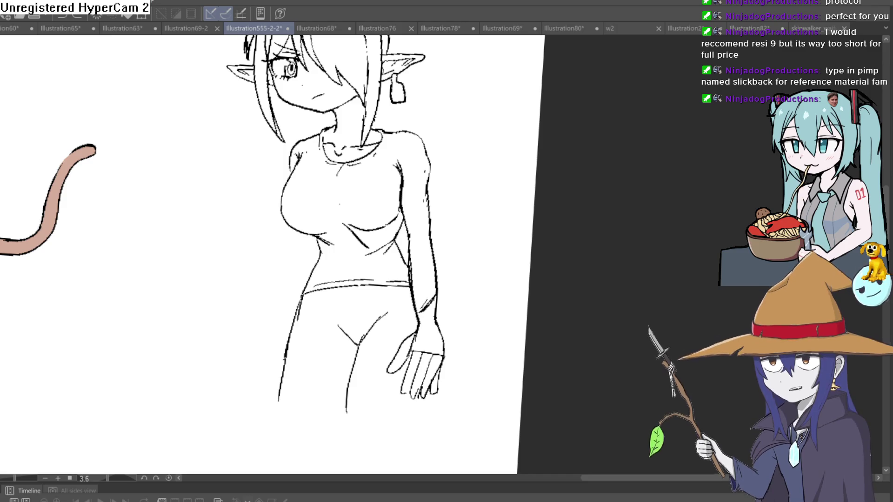
Step: Erase the hanging right arm and shoulder lines, then lasso the remaining arm and hand
drag(407, 235, 431, 164)
drag(435, 228, 436, 316)
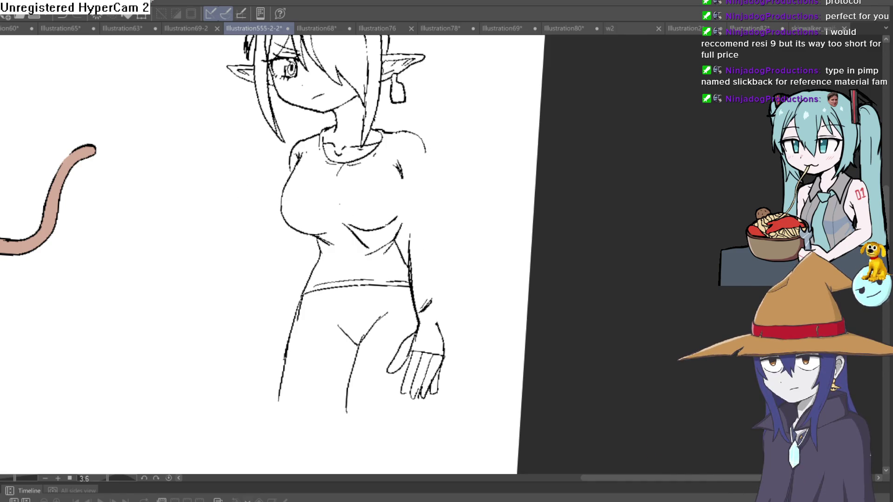
drag(462, 277, 428, 219)
drag(402, 334, 468, 293)
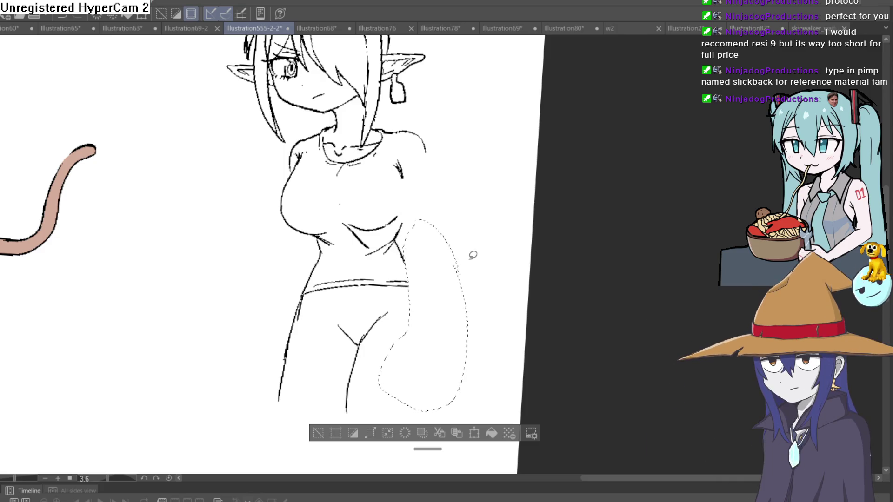
Step: Delete the selected arm and draw a new upper arm folding across the waist
key(ctrl+d)
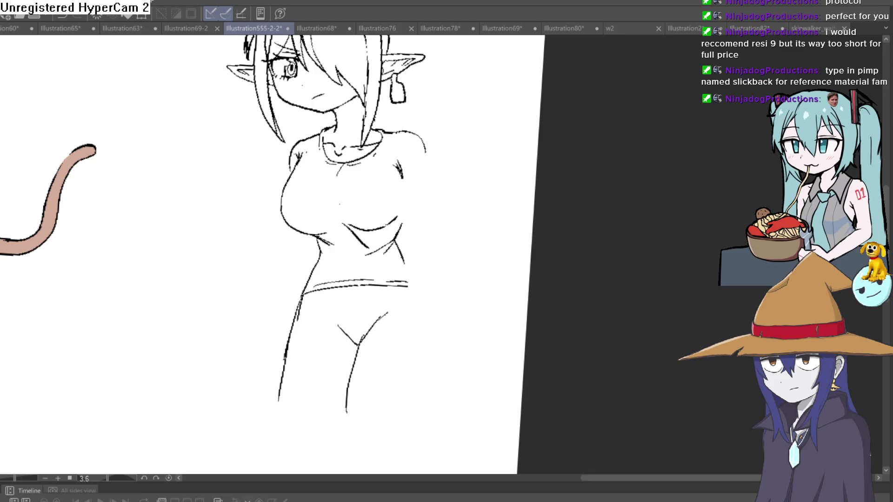
click(433, 161)
drag(432, 139, 444, 228)
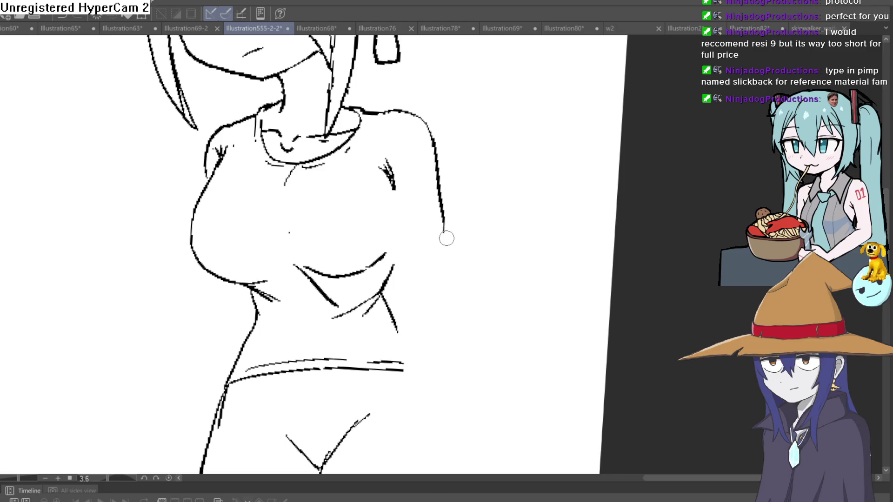
drag(446, 236, 344, 326)
key(ctrl+z)
mouse_move(444, 228)
mouse_down()
mouse_move(442, 291)
mouse_move(359, 310)
mouse_move(266, 312)
mouse_up()
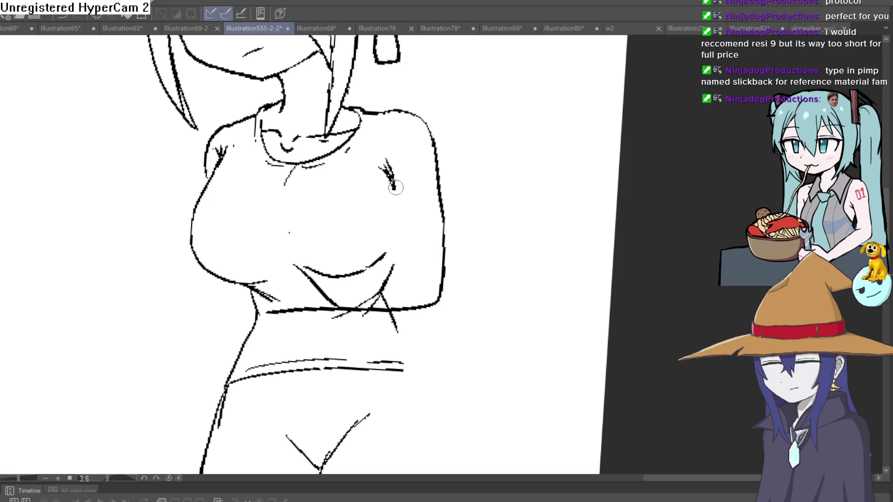
mouse_move(394, 182)
mouse_down()
mouse_move(405, 272)
mouse_move(434, 265)
mouse_move(426, 289)
mouse_move(235, 287)
mouse_up()
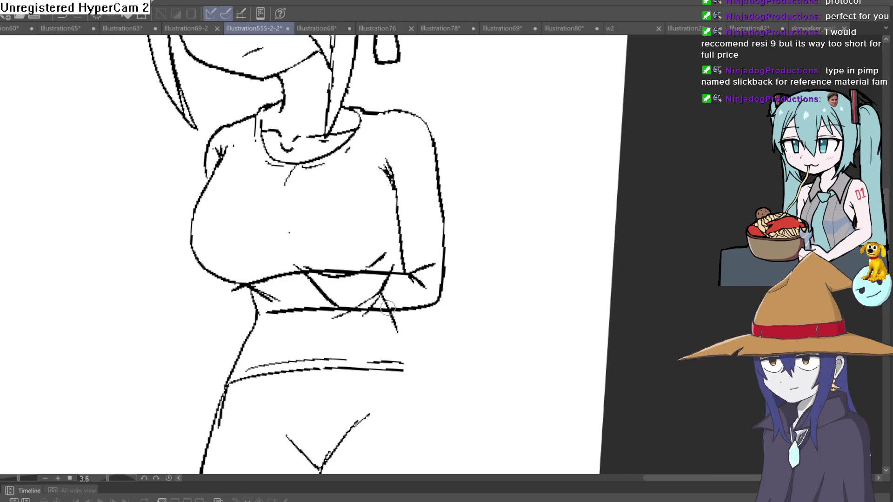
Step: Ink the forearm along the bottom of the crossed arms and the gripping hand
scroll(388, 308, down, 3)
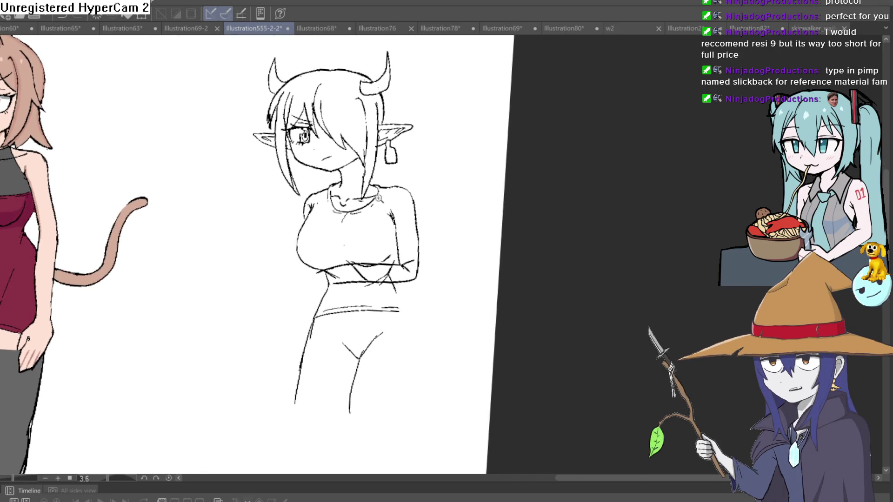
scroll(393, 240, up, 3)
drag(384, 250, 383, 241)
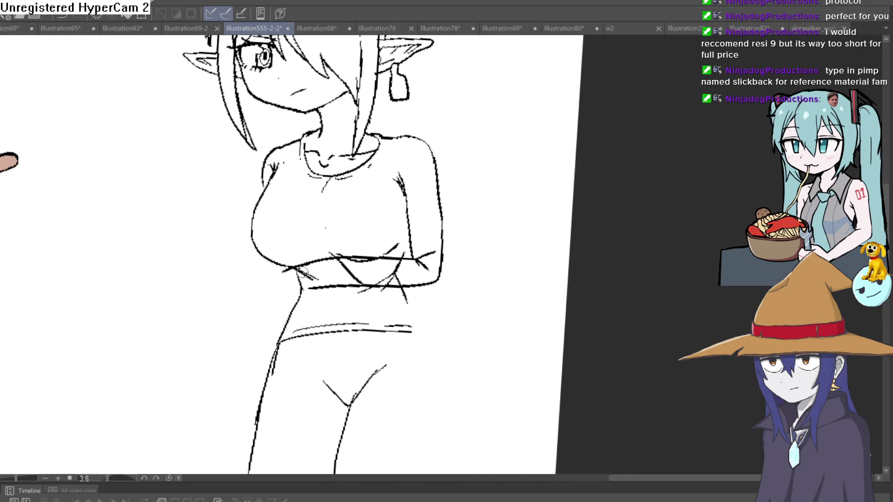
mouse_move(291, 287)
mouse_down()
mouse_move(269, 261)
mouse_move(277, 293)
mouse_up()
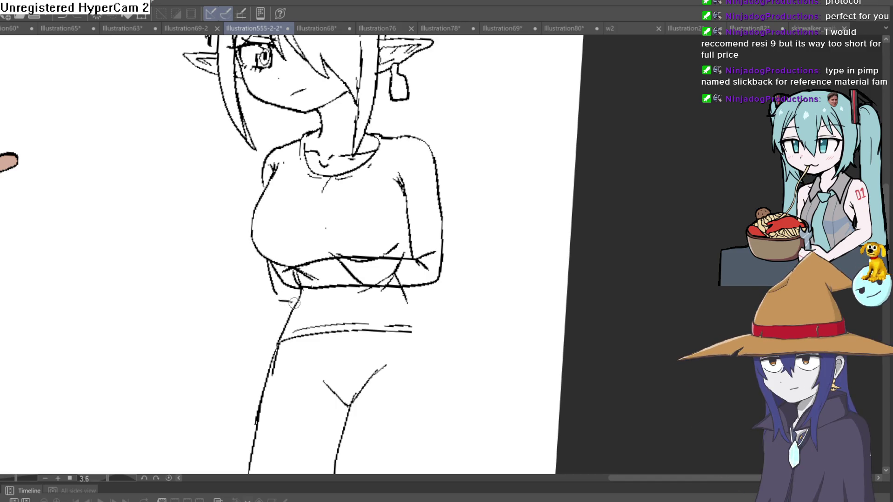
key(ctrl+z)
drag(298, 313, 400, 267)
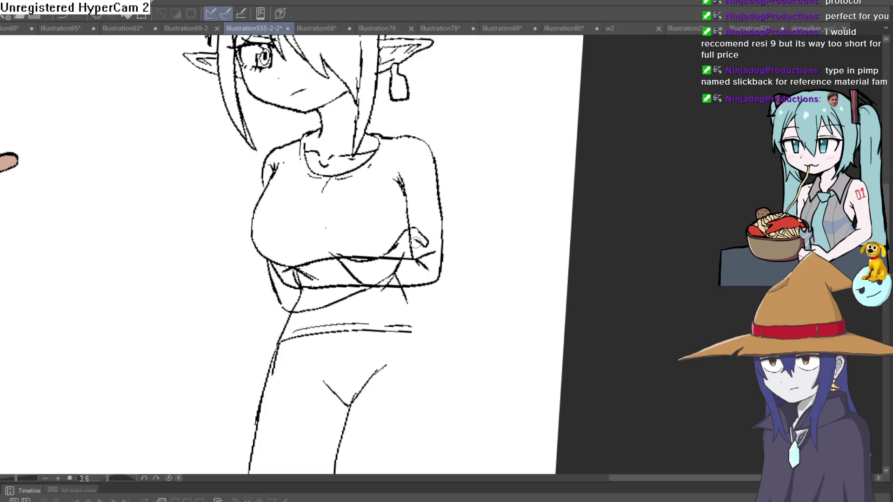
drag(415, 242, 426, 258)
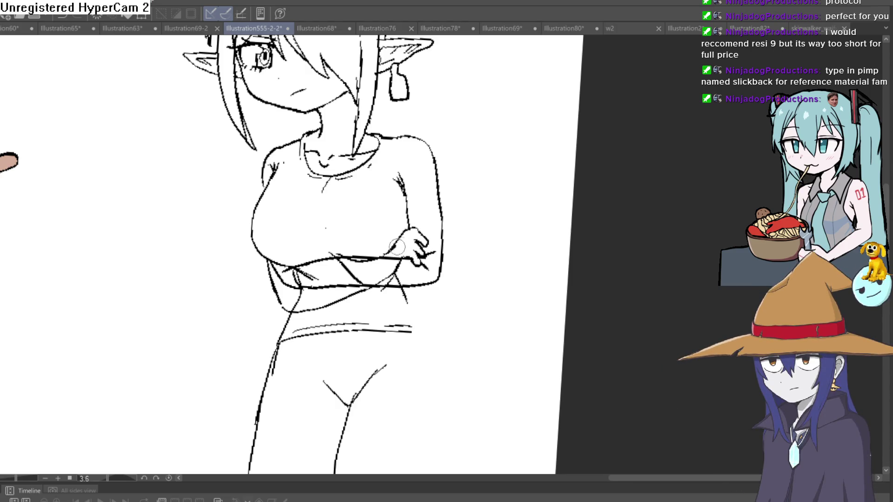
drag(465, 208, 424, 286)
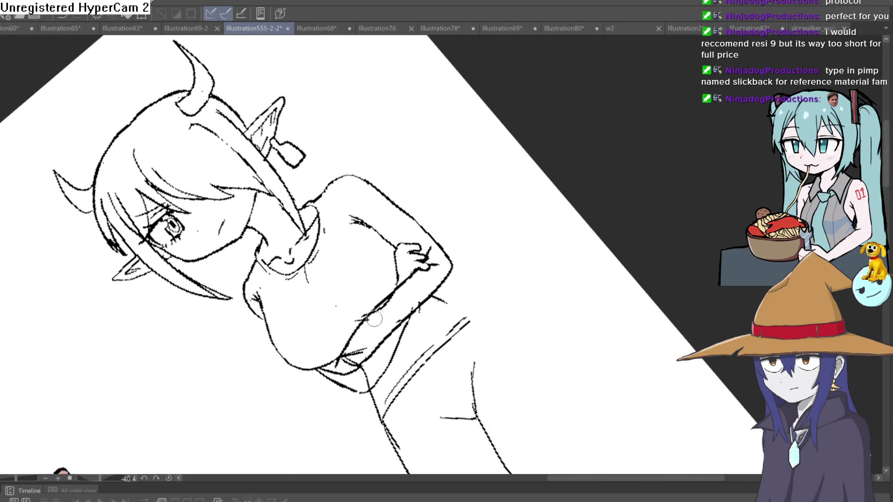
mouse_move(384, 326)
mouse_down()
mouse_move(498, 325)
mouse_move(470, 305)
mouse_move(432, 202)
mouse_move(305, 319)
mouse_move(303, 349)
mouse_move(281, 316)
mouse_move(259, 310)
mouse_move(249, 320)
mouse_move(283, 313)
mouse_move(250, 309)
mouse_move(502, 216)
mouse_move(495, 208)
mouse_move(462, 261)
mouse_move(469, 233)
mouse_move(457, 215)
mouse_move(470, 193)
mouse_move(460, 223)
mouse_move(462, 203)
mouse_up()
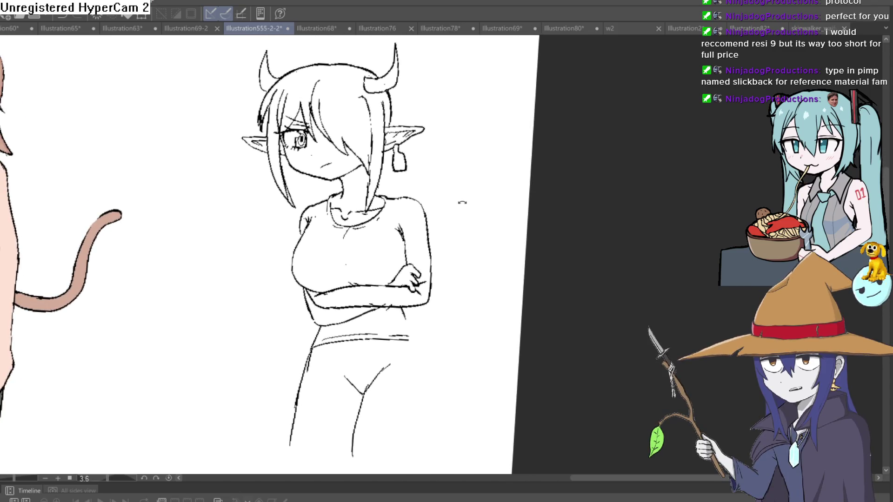
Step: Zoom in on the head, set the view upright, and undo the ear-to-shoulder stroke
click(444, 205)
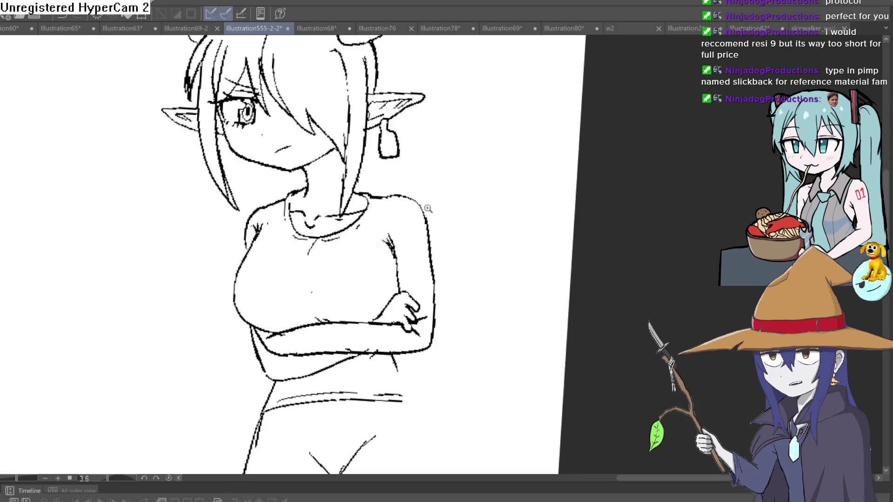
click(438, 210)
mouse_move(436, 211)
mouse_down()
mouse_move(454, 159)
mouse_move(462, 231)
mouse_up()
scroll(462, 231, down, 1)
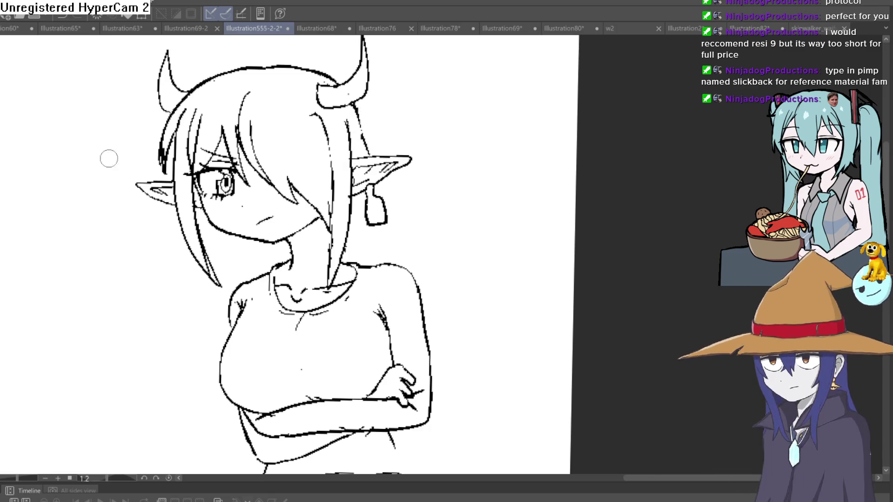
mouse_move(397, 214)
mouse_down()
mouse_move(375, 189)
mouse_move(404, 242)
mouse_up()
key(ctrl+z)
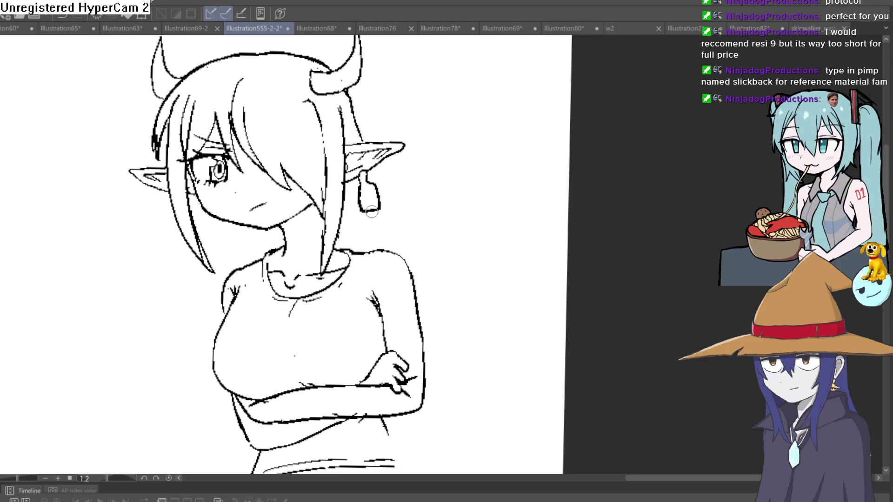
Step: Extend the hair line behind the earring to the shoulder and add a short neck line
drag(383, 232, 392, 256)
drag(356, 228, 360, 254)
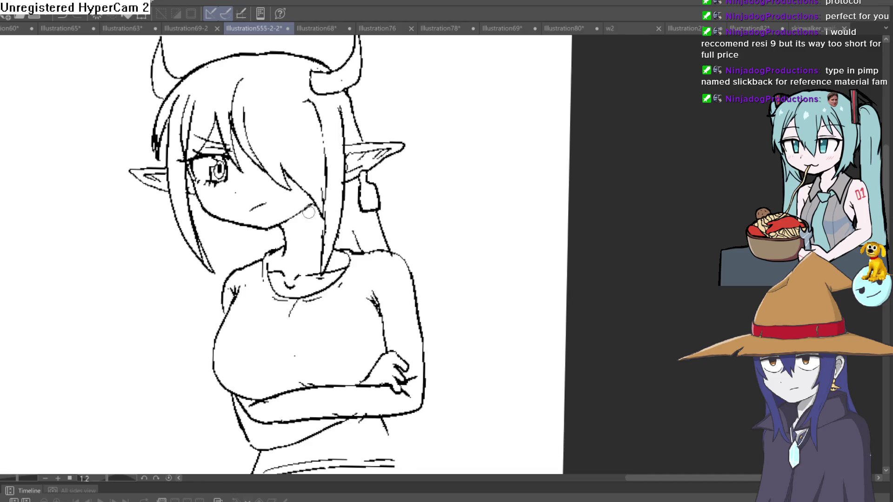
mouse_move(192, 210)
mouse_down()
mouse_move(207, 304)
mouse_move(201, 376)
mouse_up()
key(ctrl+z)
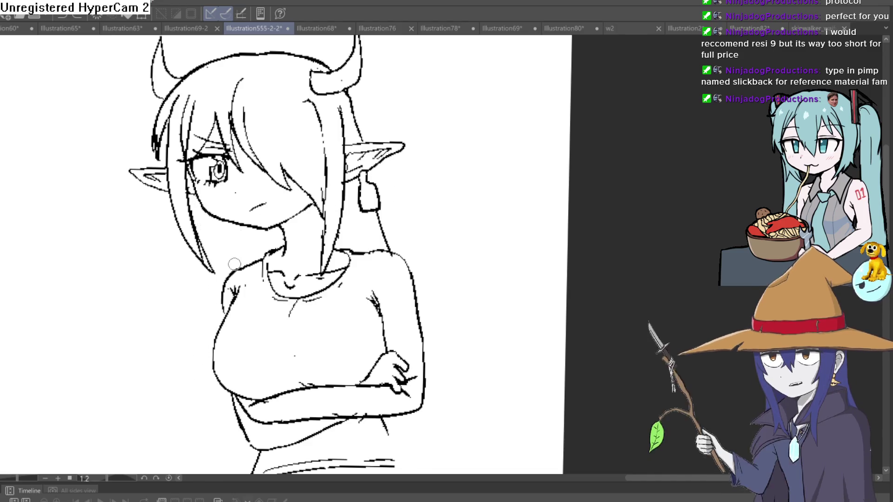
drag(238, 268, 237, 220)
scroll(436, 212, down, 3)
mouse_move(461, 215)
mouse_down()
mouse_move(428, 235)
mouse_move(388, 137)
mouse_up()
scroll(380, 203, up, 5)
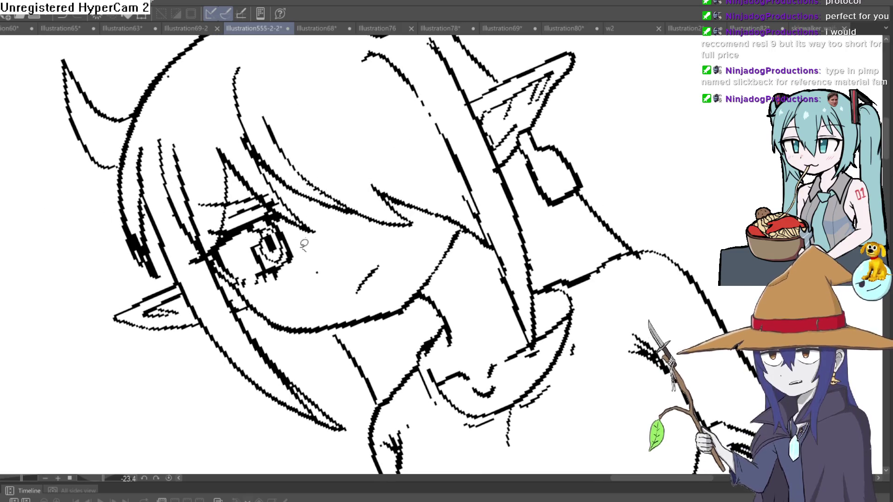
Step: Lasso-select the eye area and recolor its lines light blue
drag(304, 244, 282, 208)
mouse_move(214, 226)
mouse_down()
mouse_move(205, 267)
mouse_move(240, 284)
mouse_up()
drag(310, 251, 309, 257)
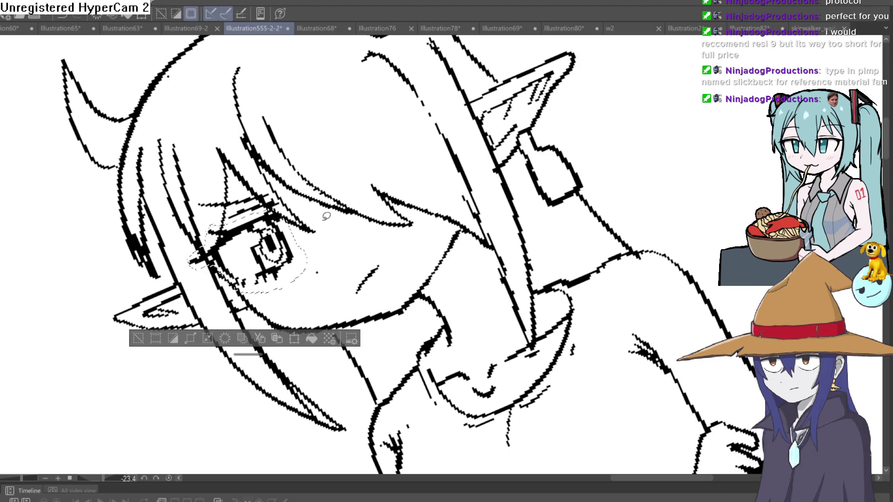
click(151, 340)
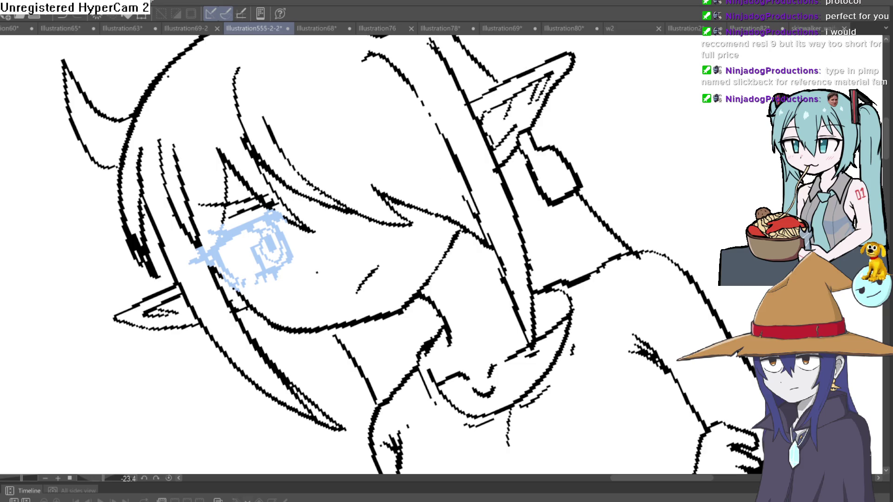
drag(432, 79, 428, 90)
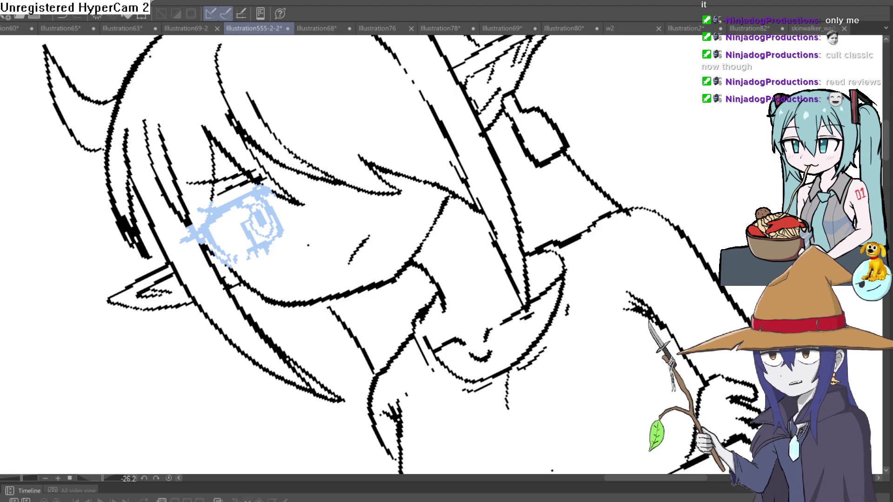
Step: Ink black lash strokes, the lid line and the pupil over the blue eye guide
mouse_move(343, 155)
mouse_down()
mouse_move(237, 223)
mouse_move(349, 170)
mouse_move(84, 345)
mouse_up()
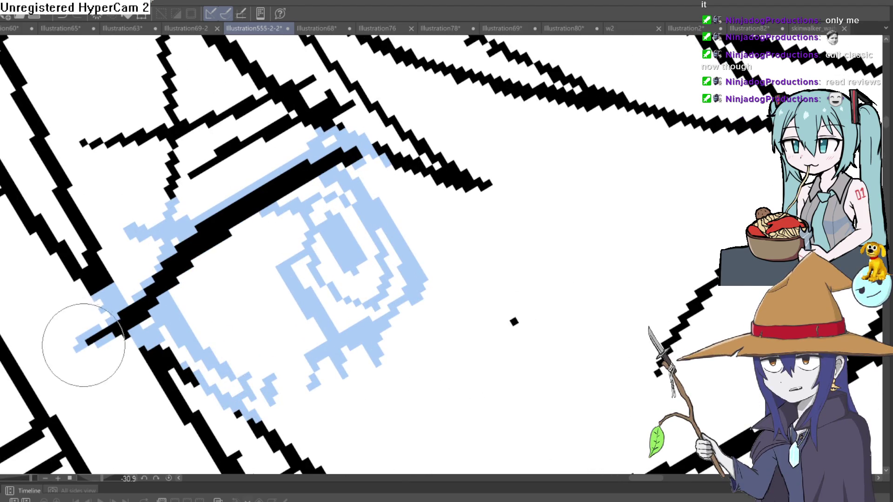
drag(225, 235, 200, 223)
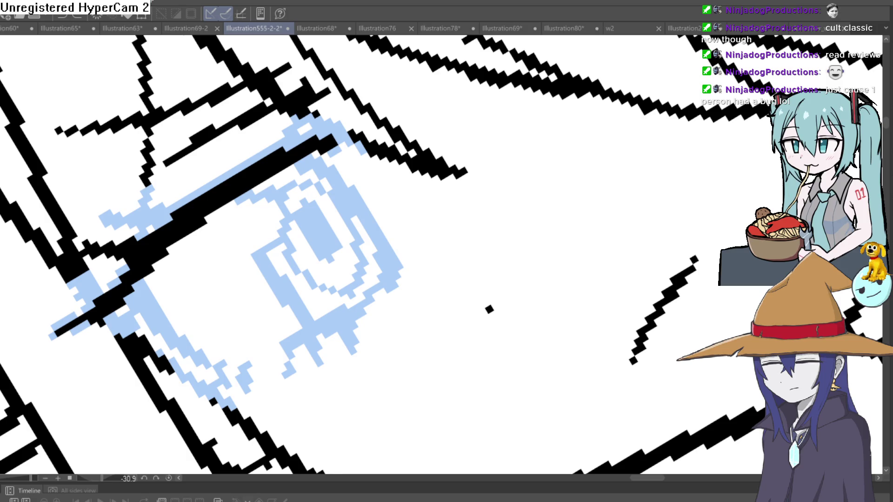
mouse_move(542, 172)
mouse_down()
mouse_move(652, 249)
mouse_move(446, 203)
mouse_move(254, 111)
mouse_move(255, 189)
mouse_move(299, 255)
mouse_move(358, 169)
mouse_move(350, 103)
mouse_up()
mouse_move(352, 236)
mouse_down()
mouse_move(223, 235)
mouse_move(226, 270)
mouse_move(255, 279)
mouse_move(268, 240)
mouse_up()
drag(119, 125, 191, 274)
mouse_move(304, 138)
mouse_down()
mouse_move(306, 173)
mouse_move(307, 143)
mouse_up()
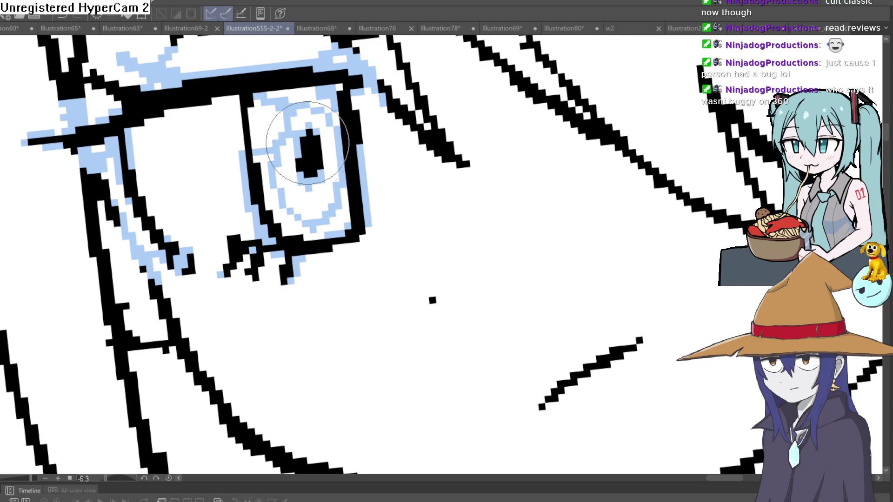
scroll(406, 136, down, 5)
scroll(426, 168, down, 3)
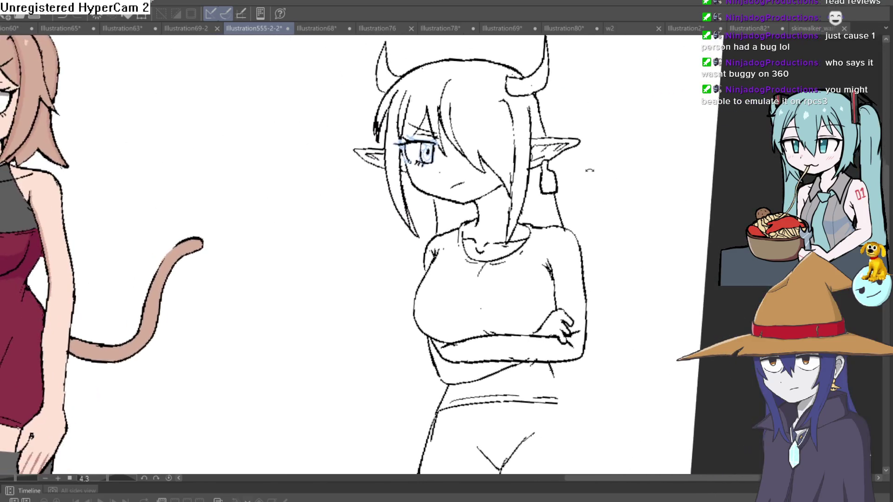
scroll(426, 168, up, 5)
scroll(508, 119, down, 3)
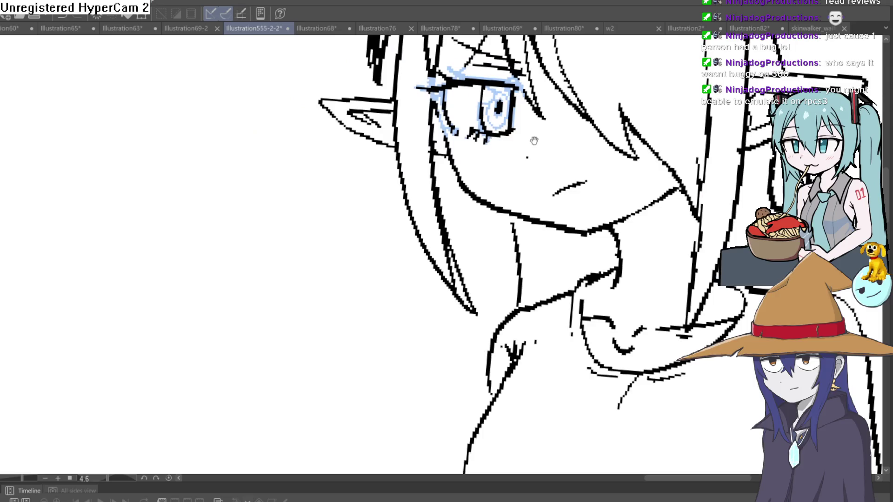
scroll(445, 173, up, 1)
scroll(444, 172, up, 3)
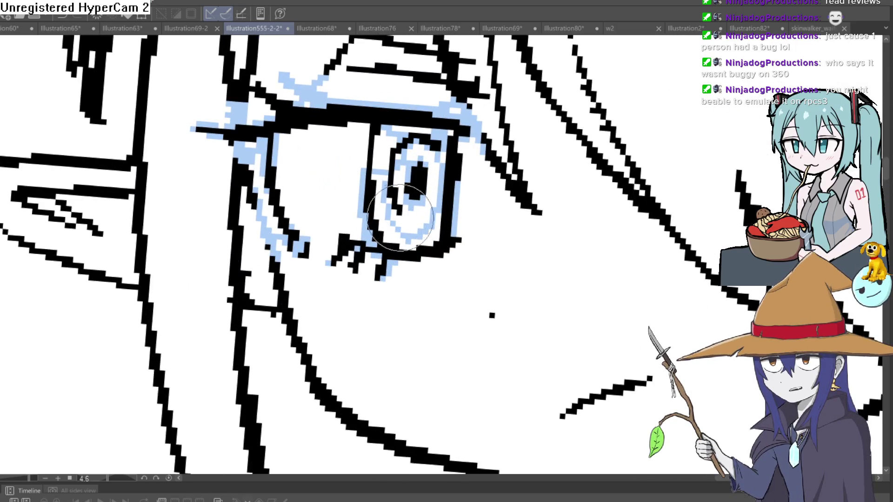
Step: Ink and touch up the eye outline's upper-left and lower-left edges
mouse_move(360, 150)
mouse_down()
mouse_move(369, 140)
mouse_move(393, 146)
mouse_up()
scroll(393, 145, down, 5)
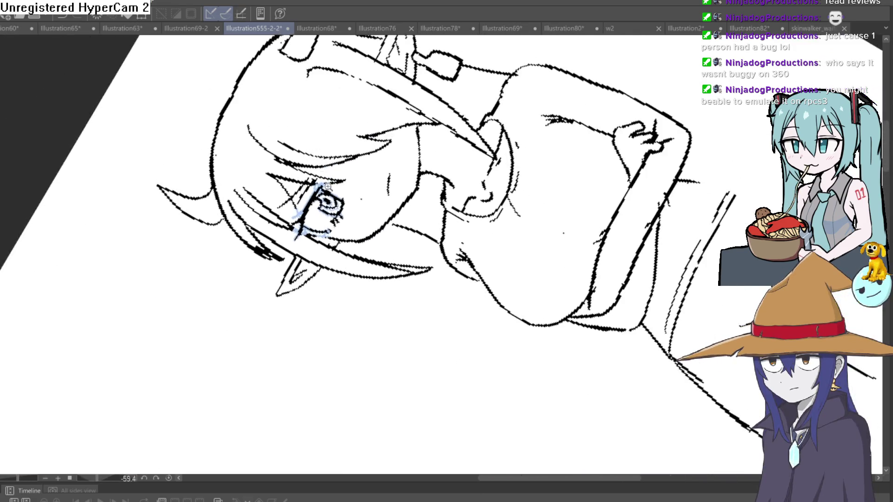
mouse_move(353, 196)
mouse_down()
mouse_move(375, 110)
mouse_move(328, 221)
mouse_up()
drag(289, 305, 257, 316)
drag(391, 168, 404, 162)
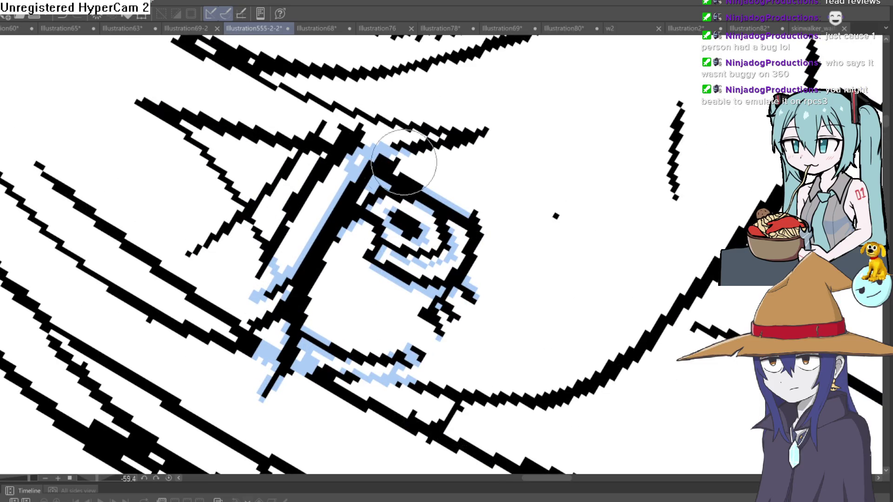
mouse_move(468, 149)
mouse_down()
mouse_move(571, 195)
mouse_move(569, 232)
mouse_move(567, 220)
mouse_up()
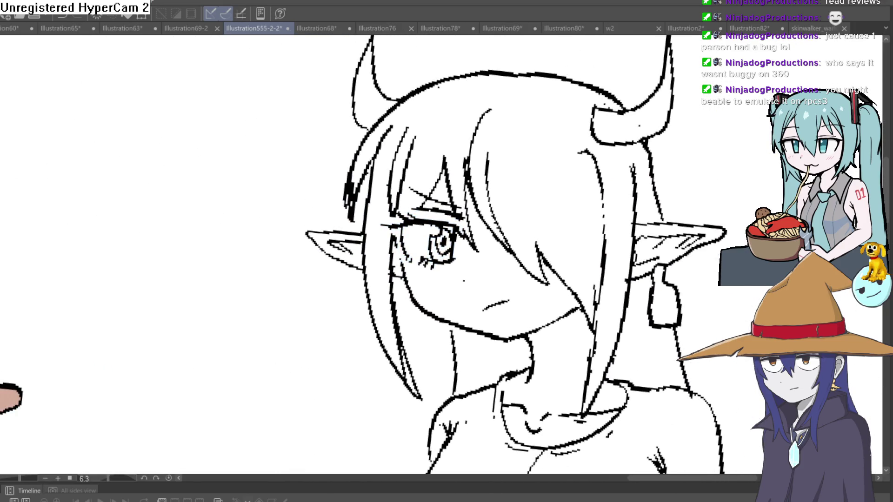
Step: Trace the face outline down the jaw and redraw the jaw line as one clean stroke
scroll(601, 250, down, 5)
scroll(601, 251, up, 8)
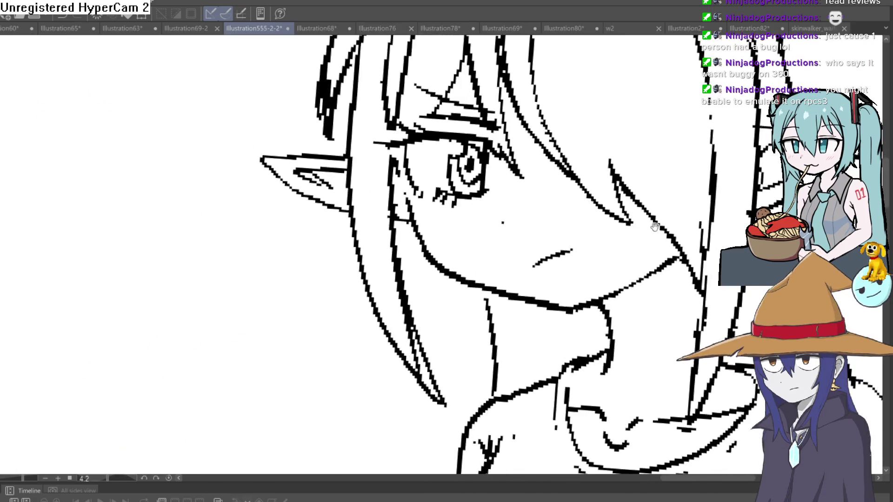
mouse_move(327, 152)
mouse_down()
mouse_move(342, 232)
mouse_move(473, 311)
mouse_up()
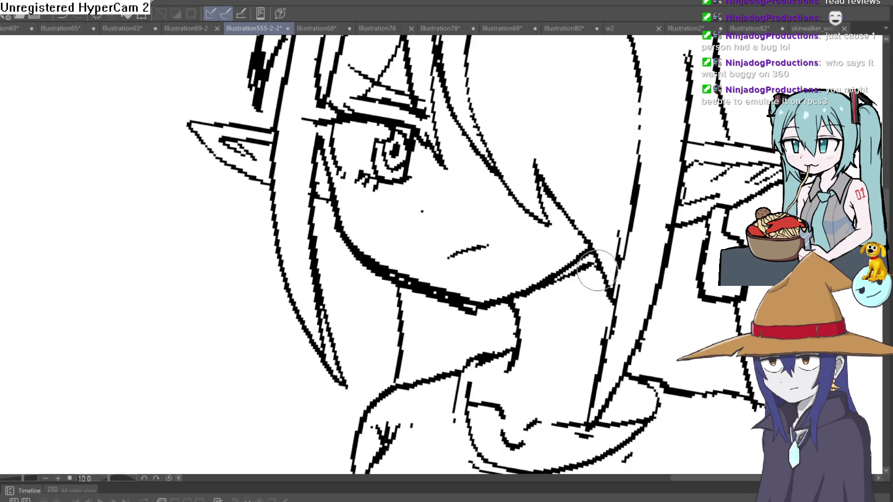
drag(588, 254, 487, 306)
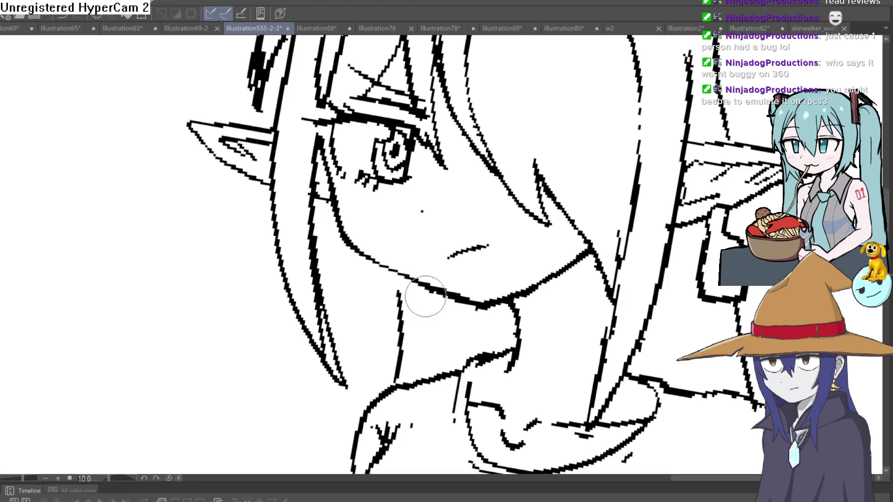
scroll(499, 302, down, 5)
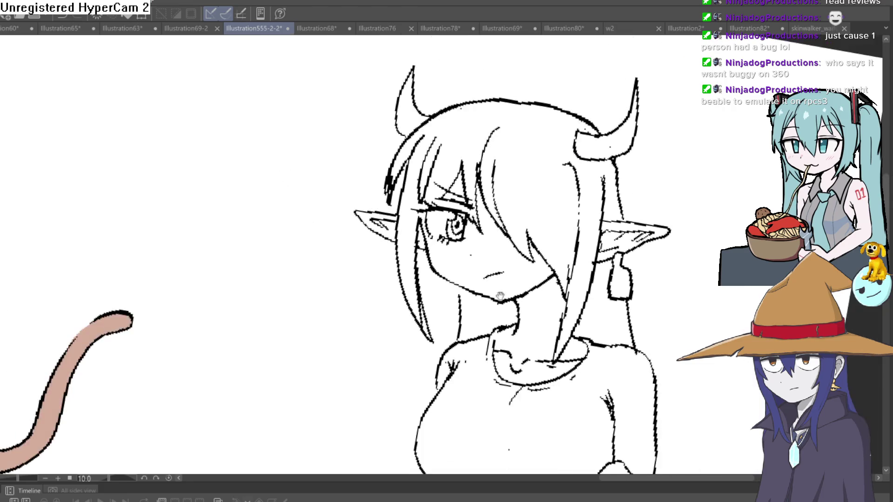
scroll(525, 250, up, 1)
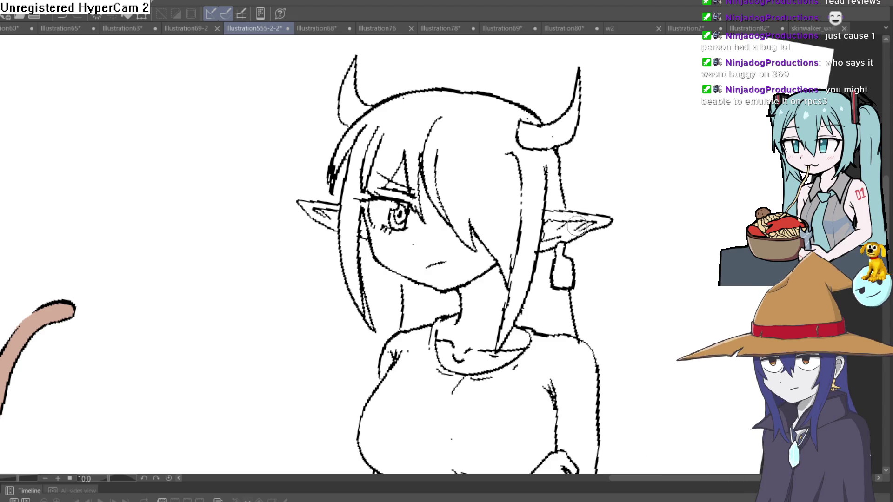
scroll(576, 234, down, 6)
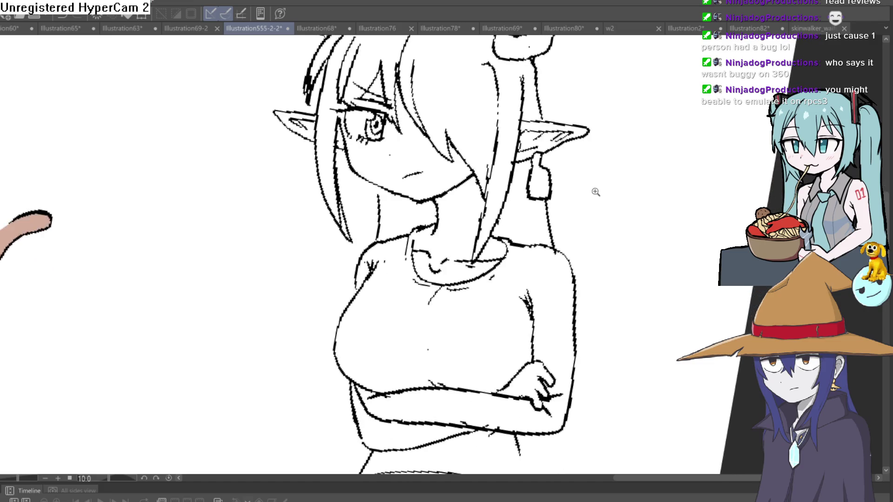
drag(590, 181, 579, 204)
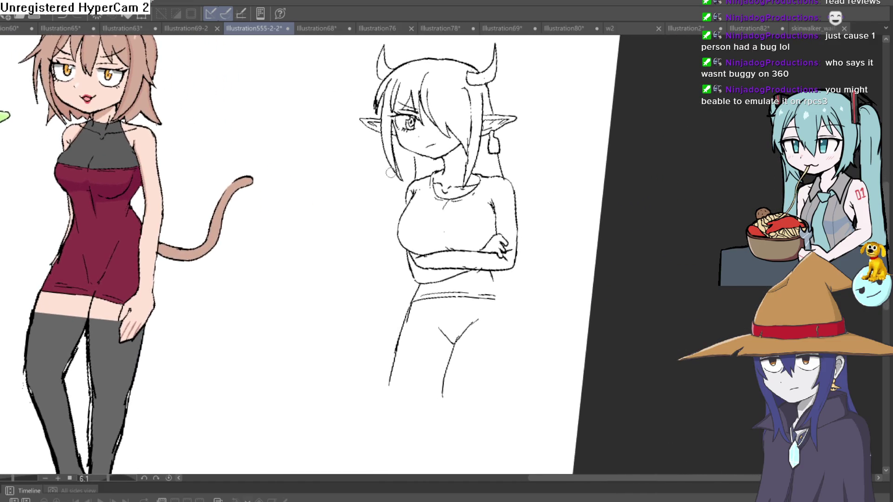
Step: Ink the outer right hip line from the waistband down to the hem, then zoom out to the lineup
scroll(518, 293, up, 3)
mouse_move(492, 224)
mouse_down()
mouse_move(478, 238)
mouse_move(484, 317)
mouse_move(458, 325)
mouse_up()
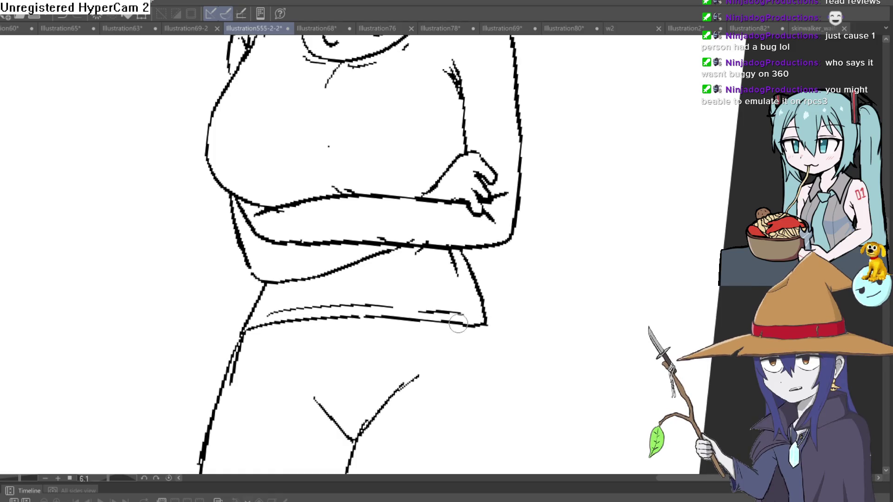
scroll(488, 315, down, 1)
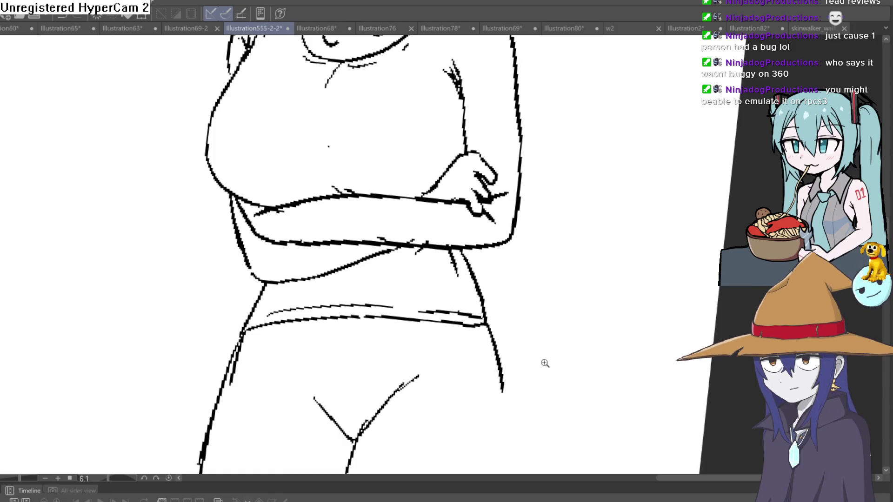
scroll(525, 265, down, 1)
scroll(515, 329, down, 2)
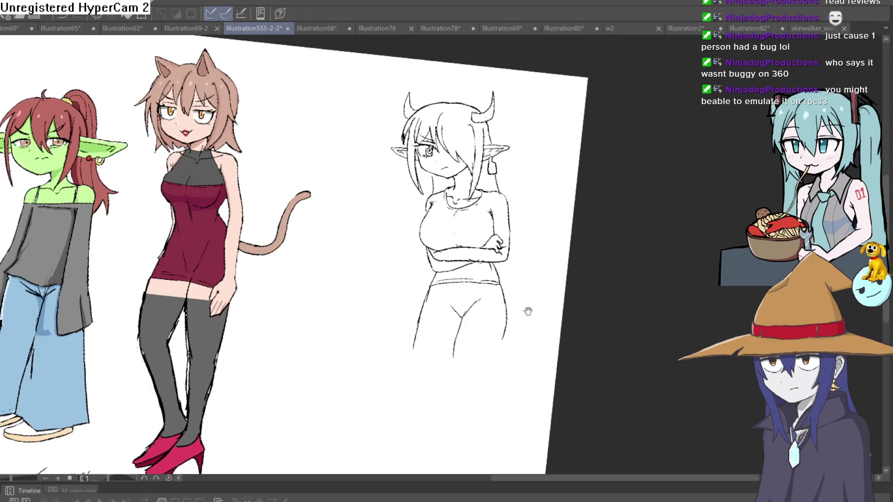
scroll(500, 254, down, 3)
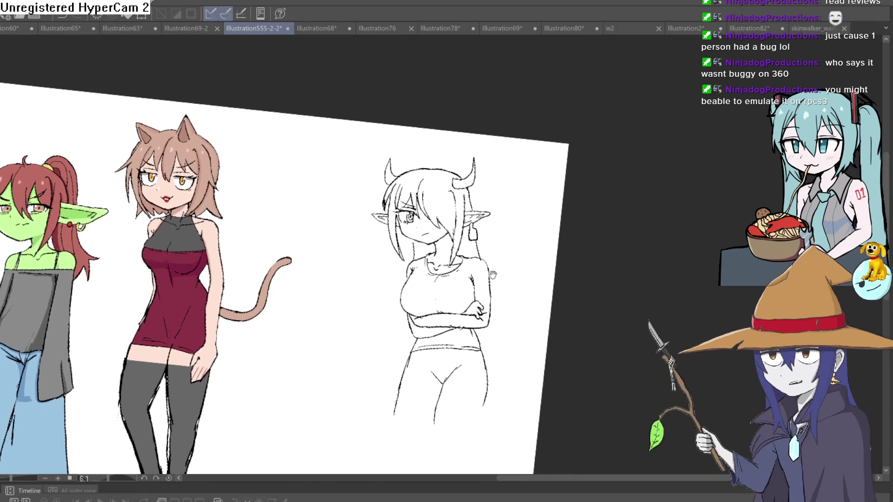
scroll(502, 251, up, 3)
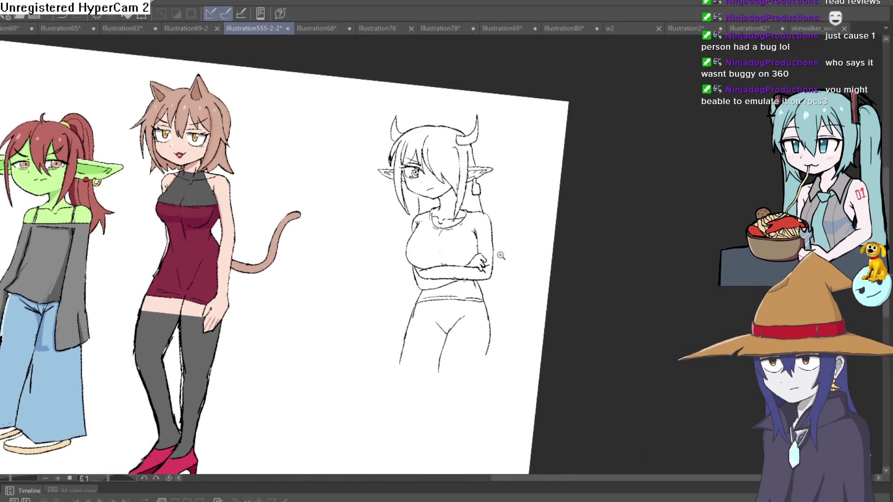
scroll(500, 252, down, 3)
scroll(461, 237, up, 2)
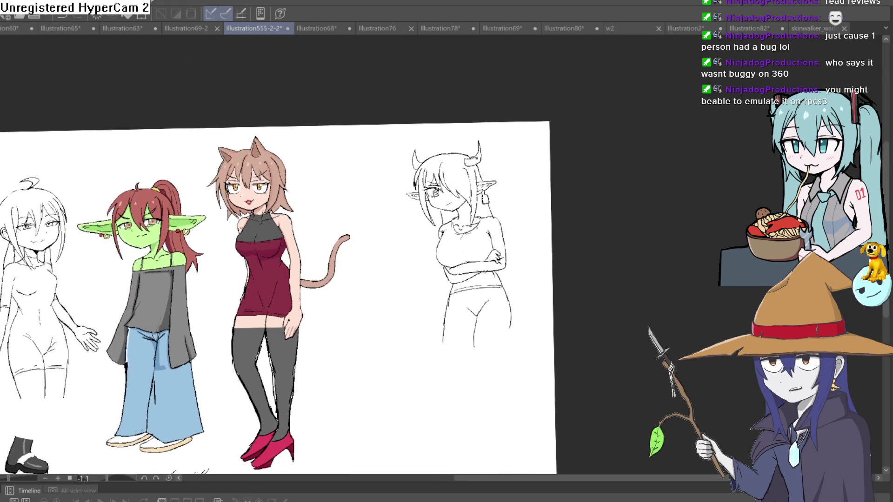
scroll(464, 217, up, 5)
scroll(464, 217, down, 1)
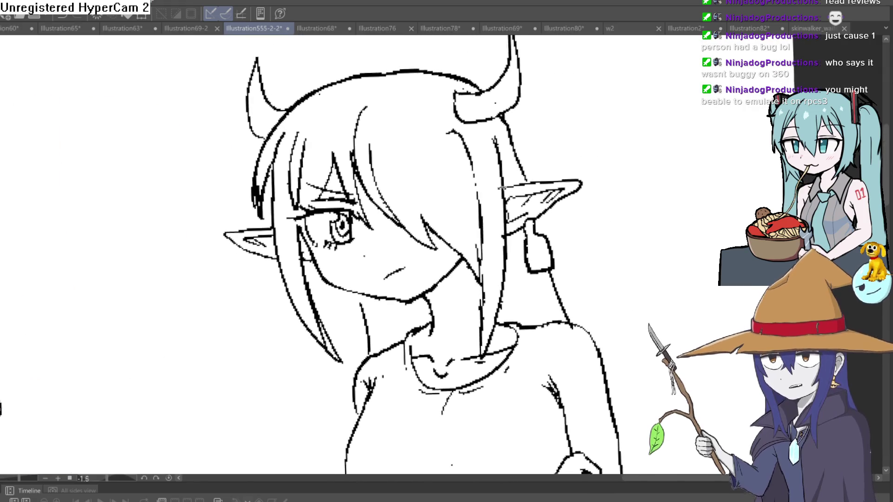
Step: Zoom into the face and thicken the jaw line from the left cheek to the chin
scroll(489, 200, up, 1)
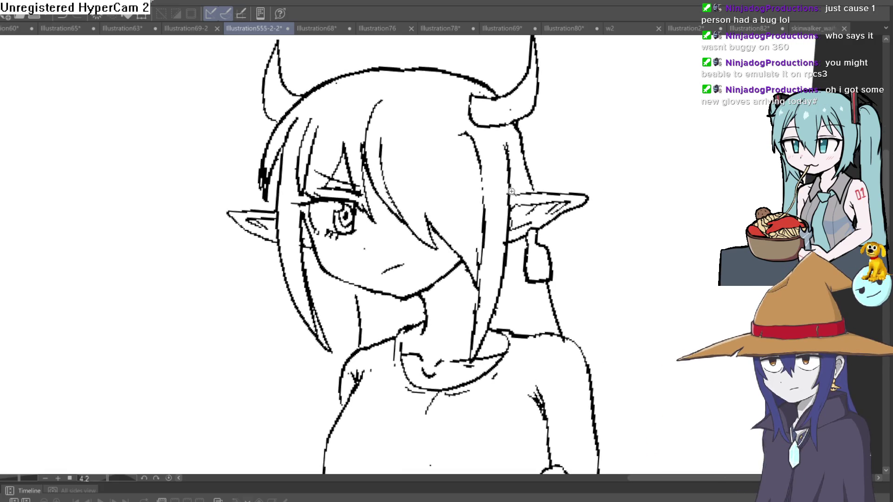
scroll(514, 188, up, 2)
mouse_move(495, 201)
mouse_down()
mouse_move(507, 188)
mouse_move(493, 219)
mouse_up()
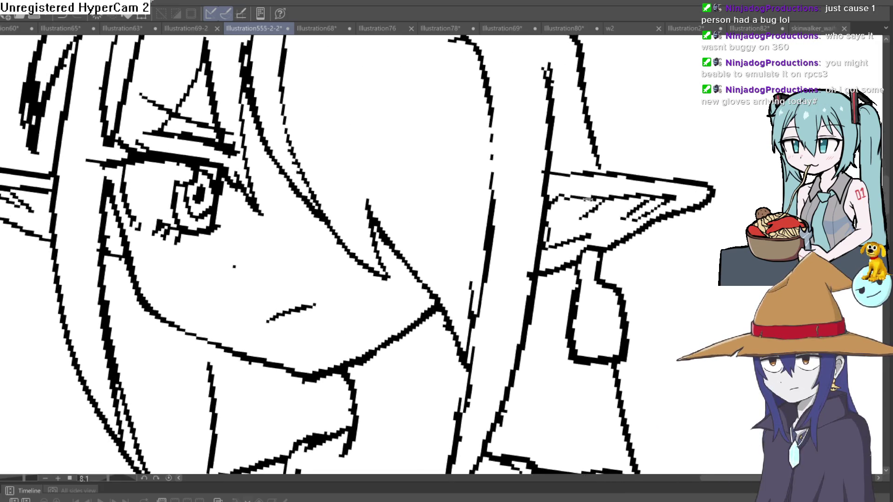
mouse_move(134, 288)
mouse_down()
mouse_move(286, 376)
mouse_move(409, 328)
mouse_move(423, 313)
mouse_move(324, 370)
mouse_up()
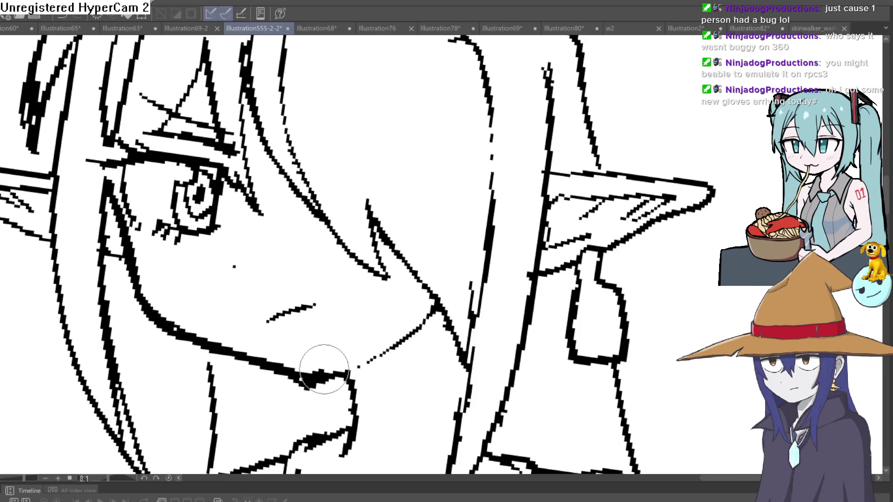
Step: Zoom out, tilt the canvas slightly, and pan over to the colored characters
scroll(215, 226, down, 8)
mouse_move(446, 225)
mouse_down()
mouse_move(456, 170)
mouse_move(473, 186)
mouse_move(462, 175)
mouse_move(697, 146)
mouse_up()
mouse_move(450, 189)
mouse_down()
mouse_move(490, 165)
mouse_move(484, 188)
mouse_move(512, 186)
mouse_move(515, 176)
mouse_up()
scroll(465, 186, up, 3)
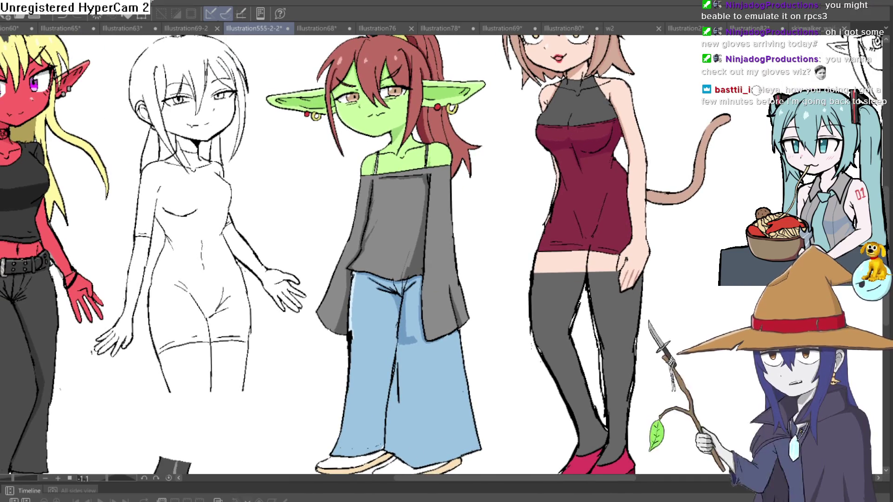
drag(503, 227, 500, 198)
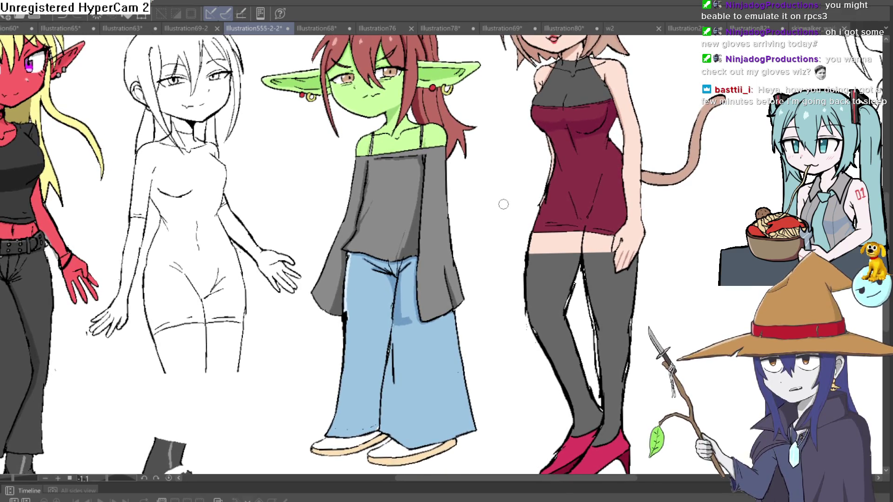
scroll(502, 207, right, 3)
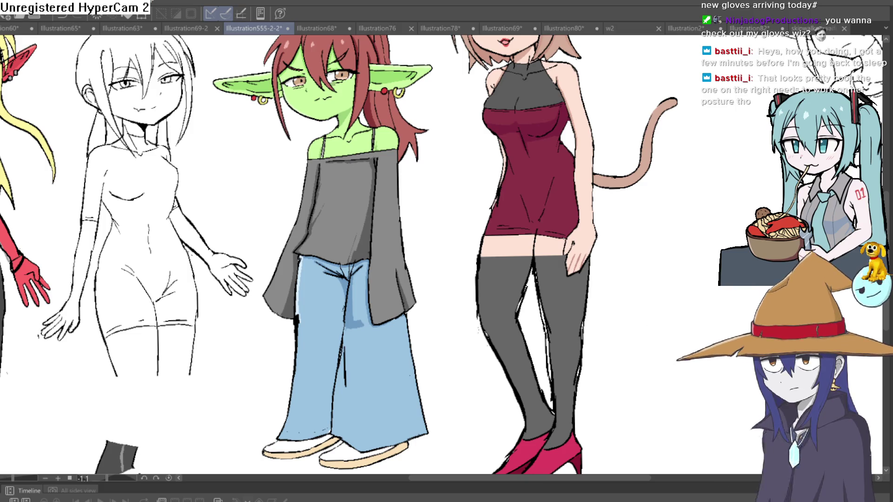
scroll(416, 275, down, 1)
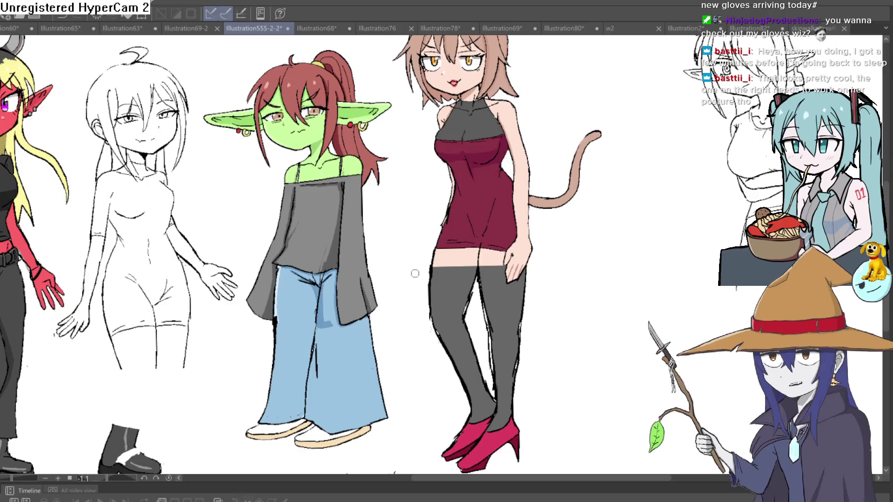
drag(416, 276, 154, 270)
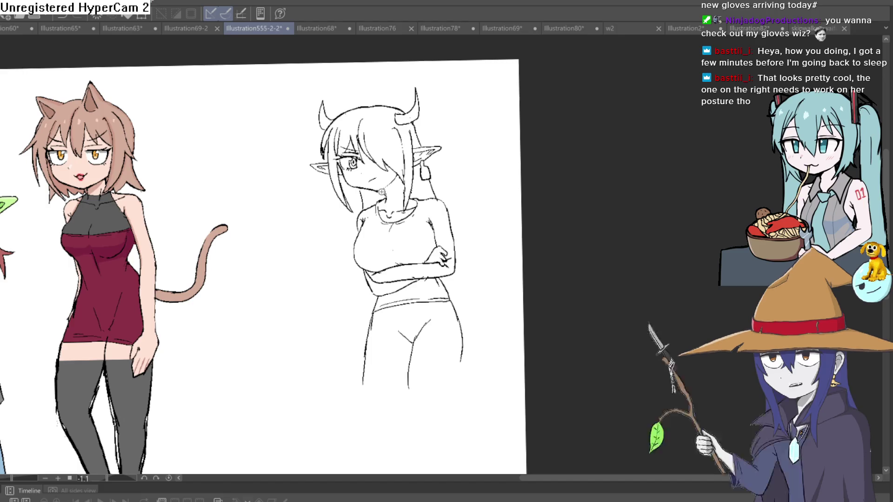
Step: Redraw the jaw contour up toward the ear and erase the stray jaw line near the chin
scroll(526, 169, up, 4)
drag(525, 169, 529, 174)
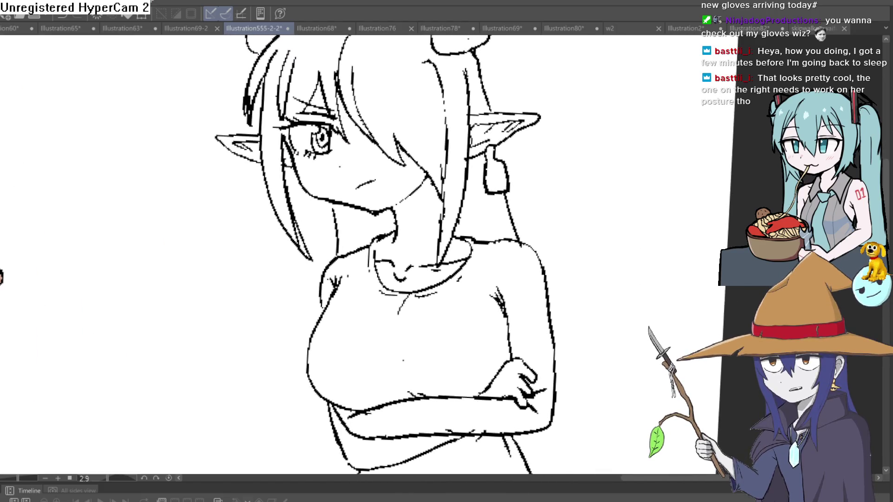
scroll(423, 193, up, 4)
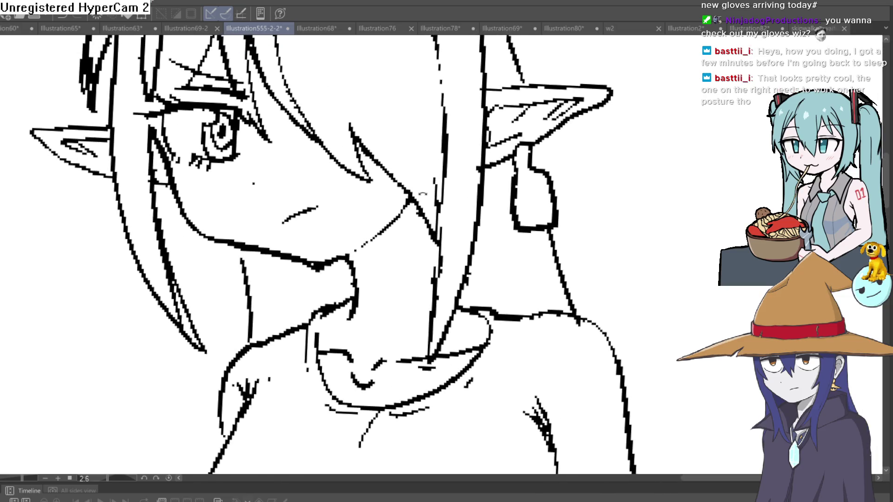
mouse_move(356, 256)
mouse_down()
mouse_move(296, 264)
mouse_move(212, 237)
mouse_move(159, 154)
mouse_up()
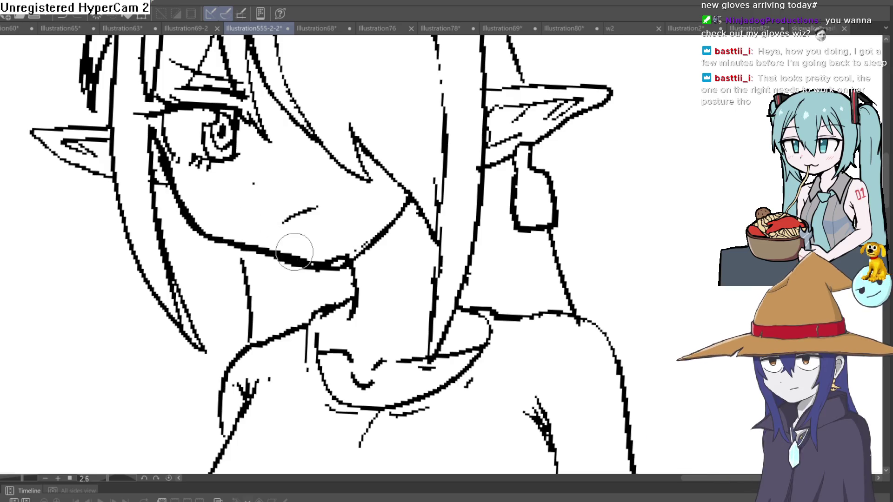
drag(338, 255, 337, 268)
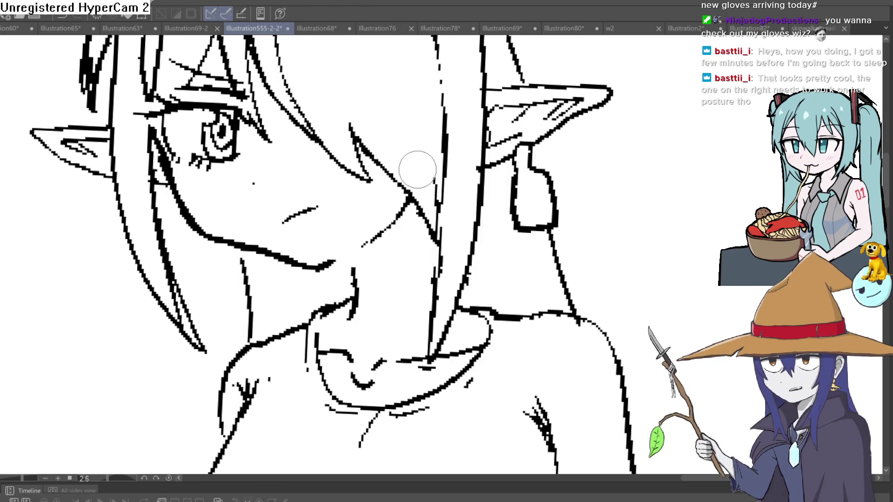
scroll(417, 170, down, 5)
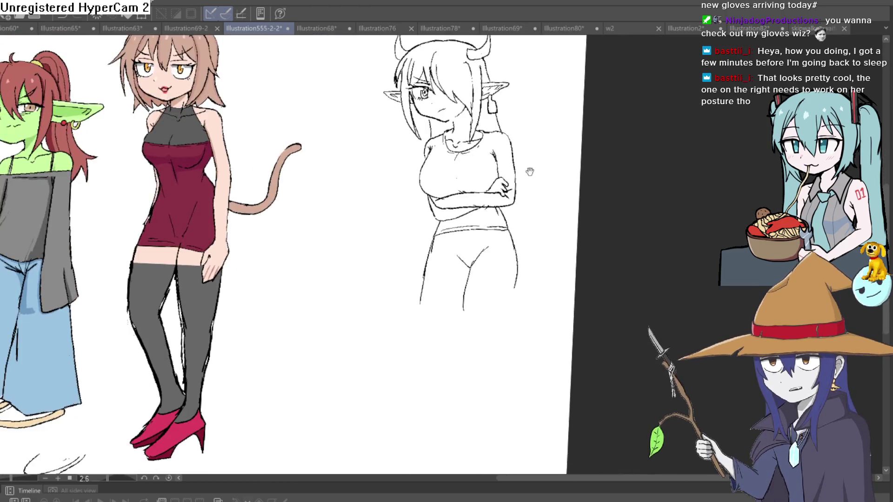
drag(512, 193, 549, 204)
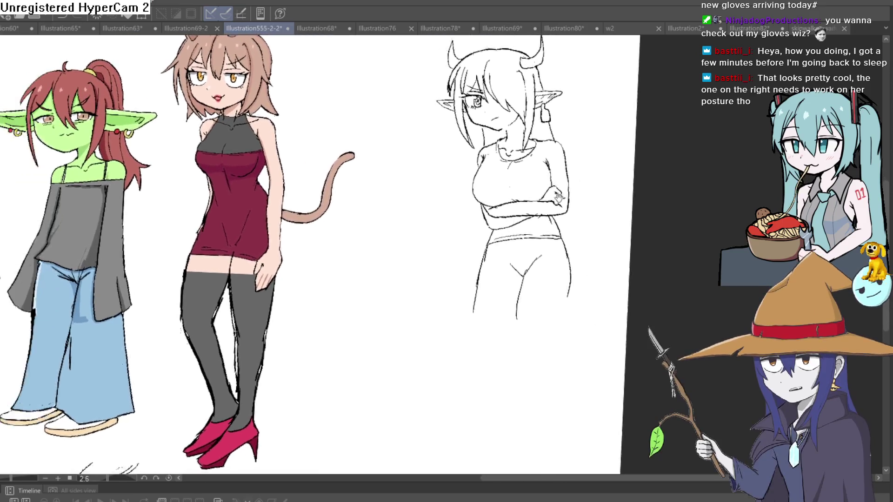
scroll(427, 221, up, 3)
scroll(425, 207, down, 2)
scroll(512, 228, up, 3)
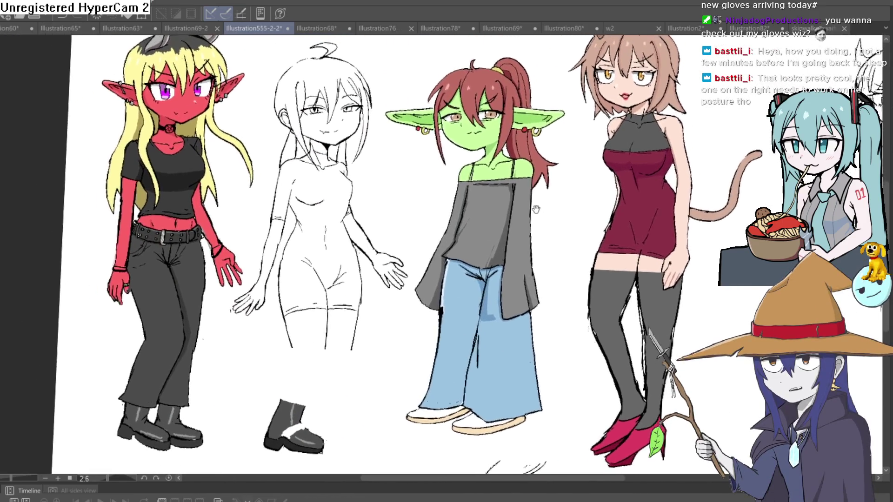
scroll(559, 235, down, 1)
drag(559, 235, 386, 200)
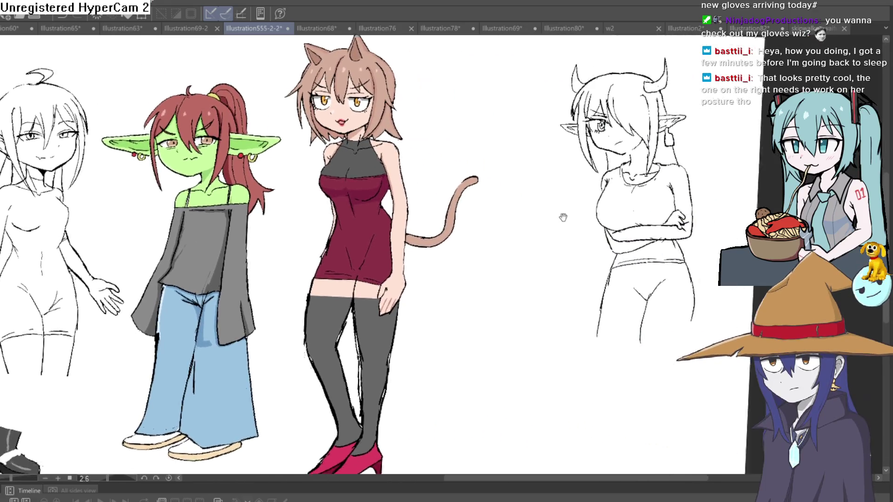
scroll(517, 184, up, 3)
drag(518, 183, 458, 209)
scroll(453, 212, up, 2)
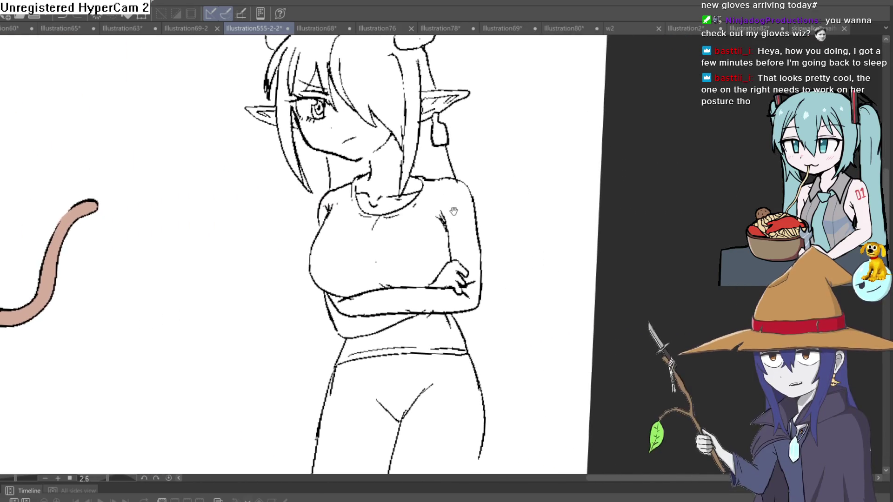
scroll(456, 246, up, 4)
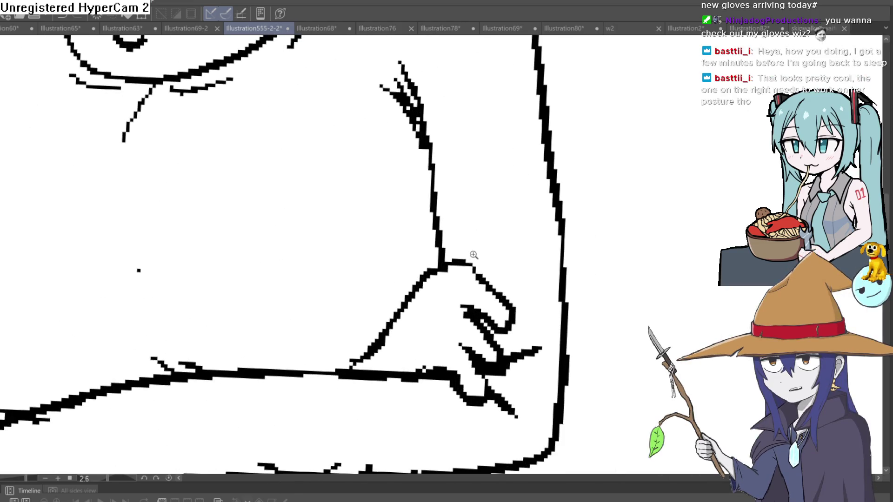
Step: Pan and zoom across the elf sketch to frame her legs beside the cat girl
scroll(472, 255, down, 4)
mouse_move(487, 245)
mouse_down()
mouse_move(449, 236)
mouse_move(470, 307)
mouse_up()
scroll(457, 244, down, 3)
scroll(462, 265, down, 2)
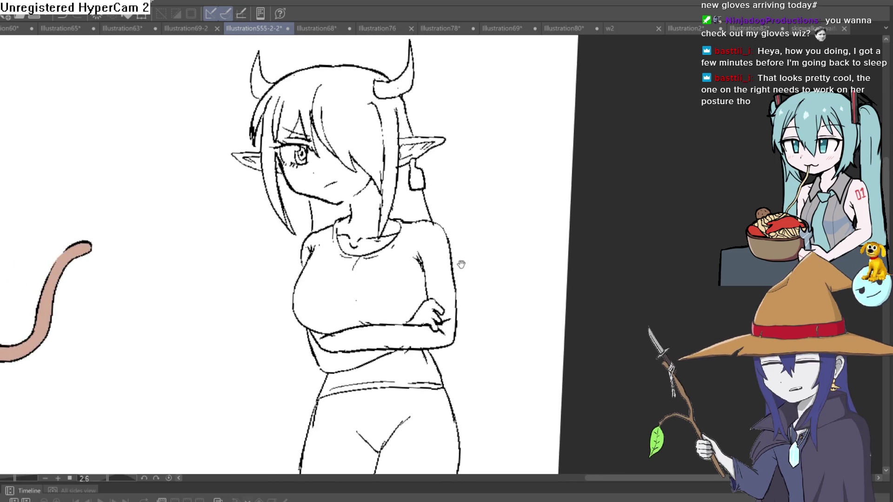
drag(458, 263, 447, 255)
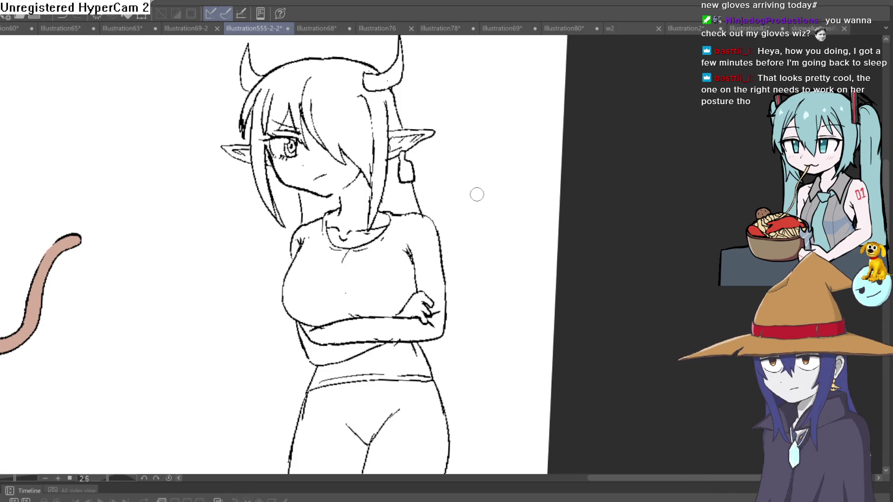
scroll(459, 239, down, 2)
drag(459, 239, 440, 184)
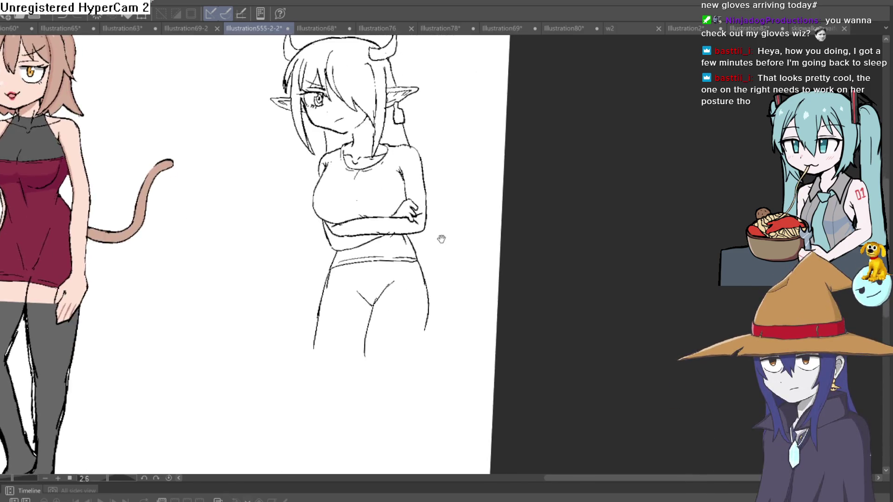
mouse_move(409, 250)
mouse_down()
mouse_move(399, 190)
mouse_move(403, 208)
mouse_up()
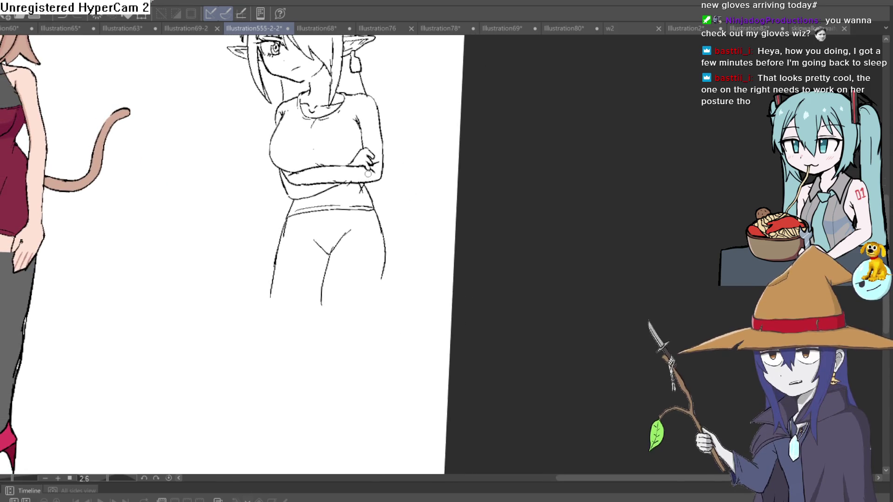
Step: Extend the figure's right side line to the waist, then undo the extra leg stroke
mouse_move(364, 183)
mouse_down()
mouse_move(385, 283)
mouse_move(366, 349)
mouse_up()
drag(324, 285, 316, 363)
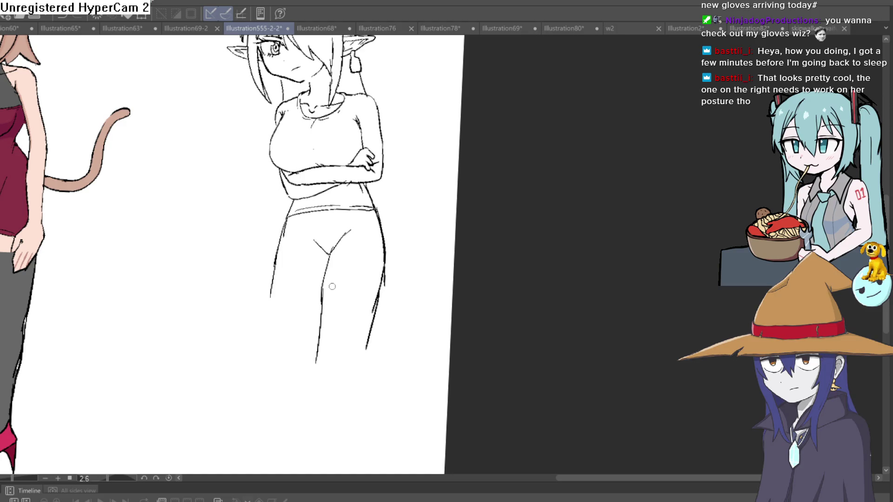
key(ctrl+z)
drag(324, 279, 330, 343)
Step: Pan along the lineup past the goblin girl and lasso a loose loop around the horned girl's head
scroll(381, 275, down, 3)
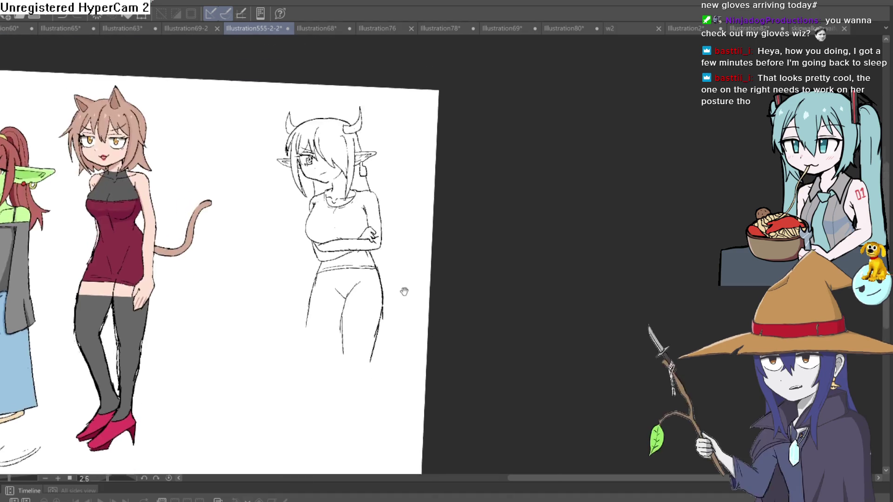
mouse_move(413, 249)
mouse_down()
mouse_move(505, 229)
mouse_move(521, 236)
mouse_move(628, 226)
mouse_move(682, 199)
mouse_up()
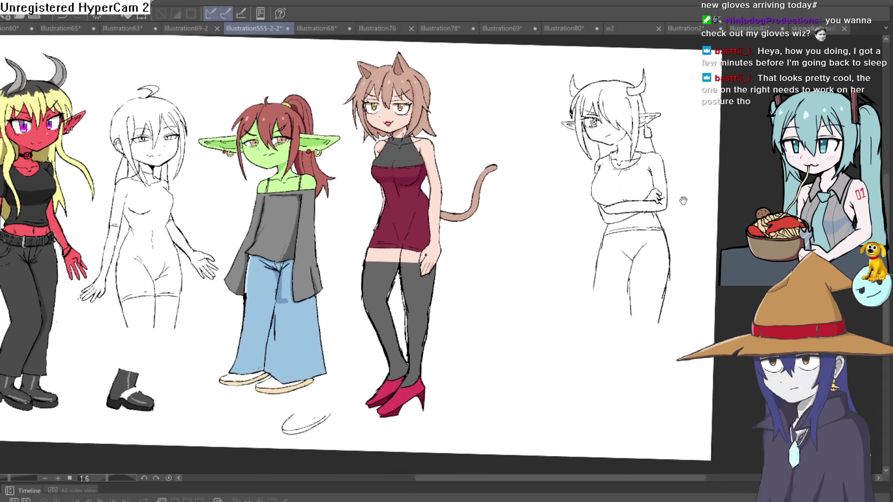
mouse_move(500, 235)
mouse_down()
mouse_move(527, 242)
mouse_move(546, 210)
mouse_move(196, 158)
mouse_up()
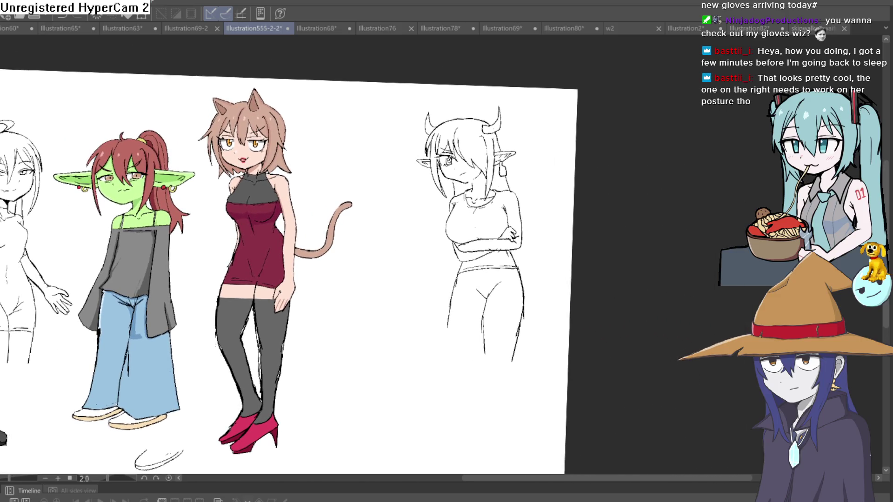
mouse_move(519, 109)
mouse_down()
mouse_move(461, 91)
mouse_move(420, 114)
mouse_up()
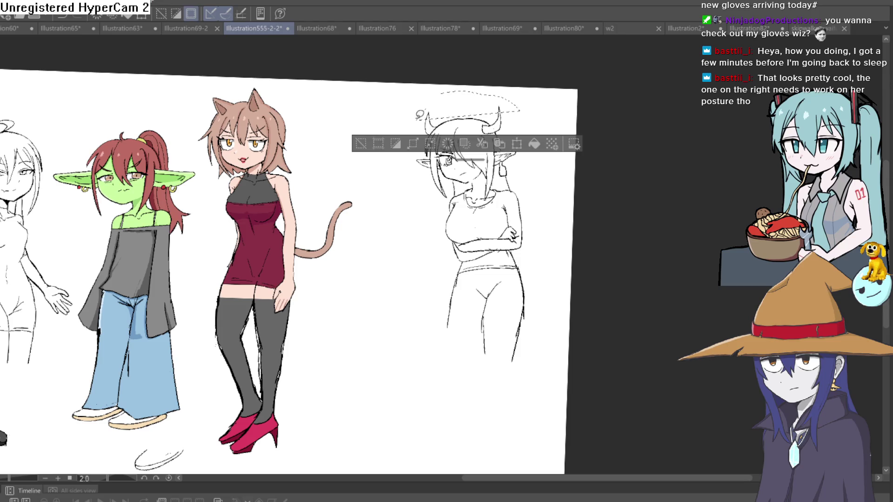
Step: Deselect the head region and tilt the view to see the whole sheet
click(368, 147)
scroll(378, 185, down, 5)
drag(379, 185, 187, 107)
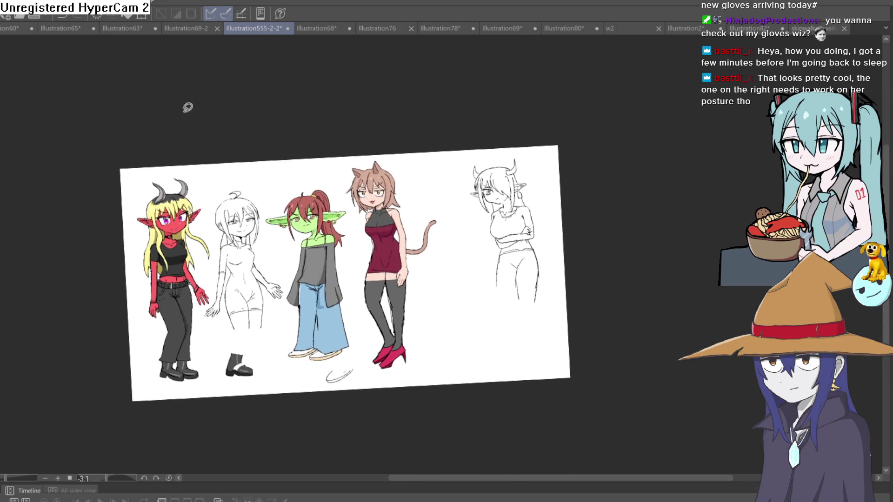
Step: Start a Ctrl+T stretch of the drawing, cancel it with Esc, and rotate the view
key(ctrl+t)
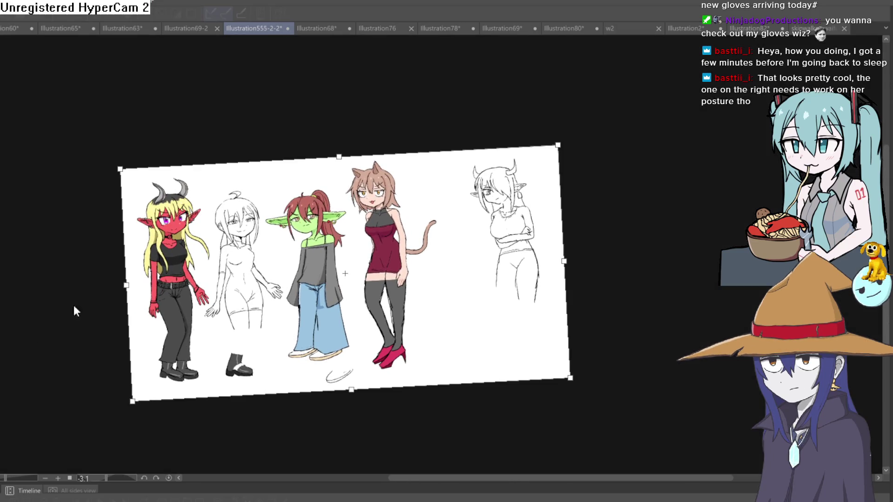
drag(340, 156, 341, 121)
key(Escape)
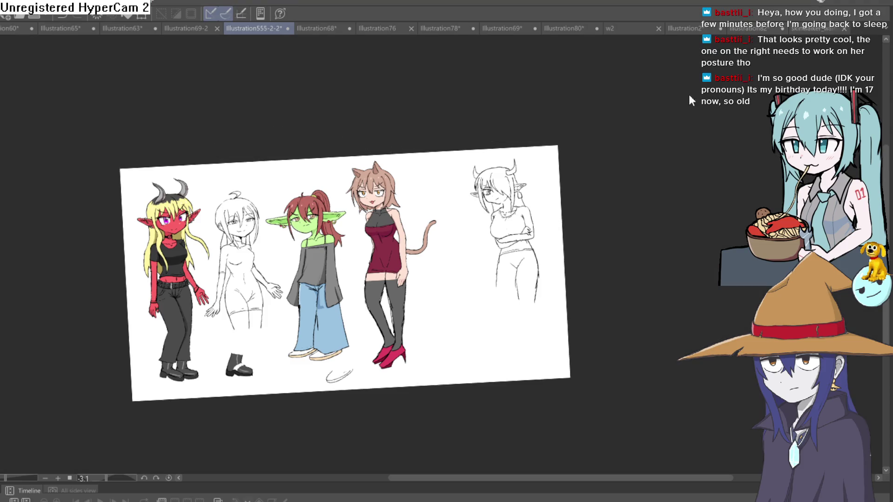
mouse_move(616, 143)
mouse_down()
mouse_move(624, 145)
mouse_move(619, 176)
mouse_move(580, 175)
mouse_up()
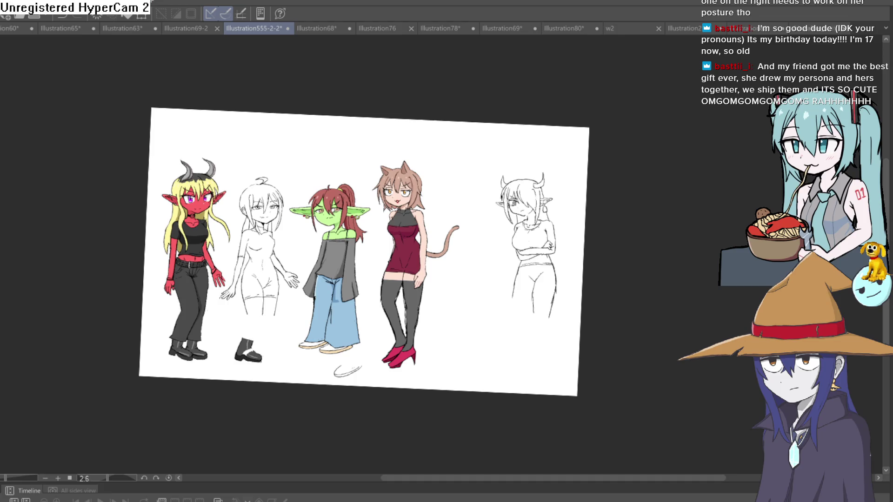
mouse_move(560, 135)
mouse_down()
mouse_move(577, 154)
mouse_move(553, 184)
mouse_up()
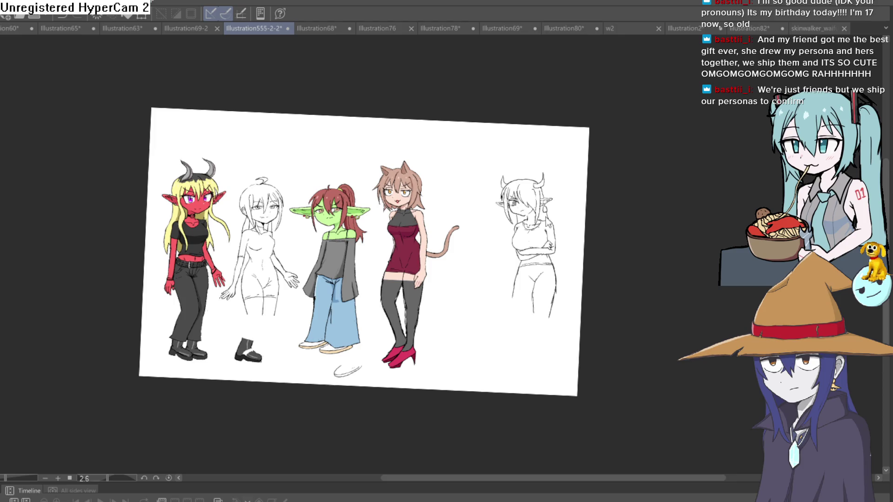
scroll(535, 265, up, 5)
scroll(531, 237, down, 2)
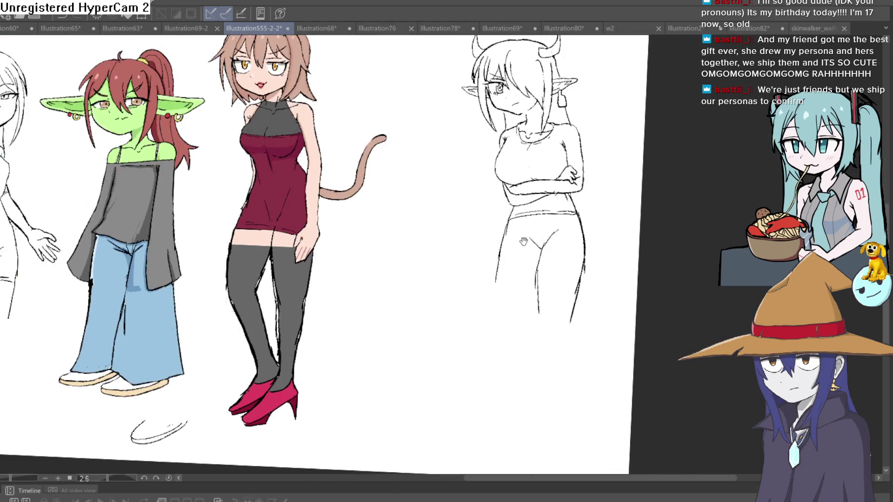
scroll(493, 233, up, 2)
drag(505, 217, 442, 355)
scroll(650, 265, down, 3)
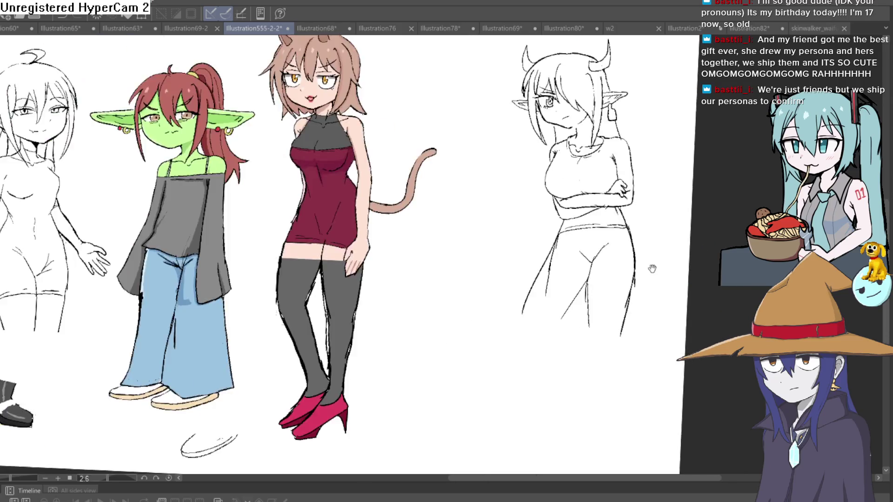
scroll(538, 345, up, 2)
drag(528, 316, 528, 297)
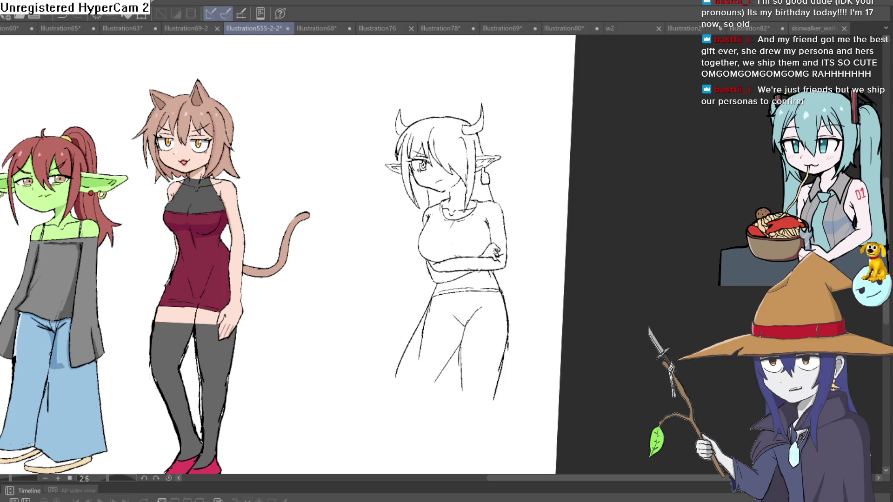
scroll(507, 254, up, 3)
mouse_move(522, 228)
mouse_down()
mouse_move(477, 221)
mouse_move(428, 251)
mouse_up()
mouse_move(382, 256)
mouse_down()
mouse_move(347, 262)
mouse_move(297, 323)
mouse_move(386, 323)
mouse_move(458, 307)
mouse_move(526, 261)
mouse_move(536, 235)
mouse_up()
key(Delete)
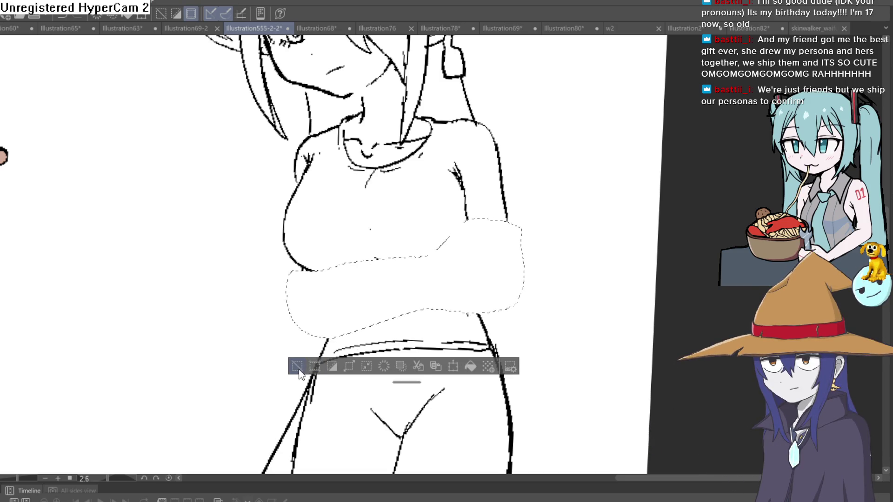
click(300, 370)
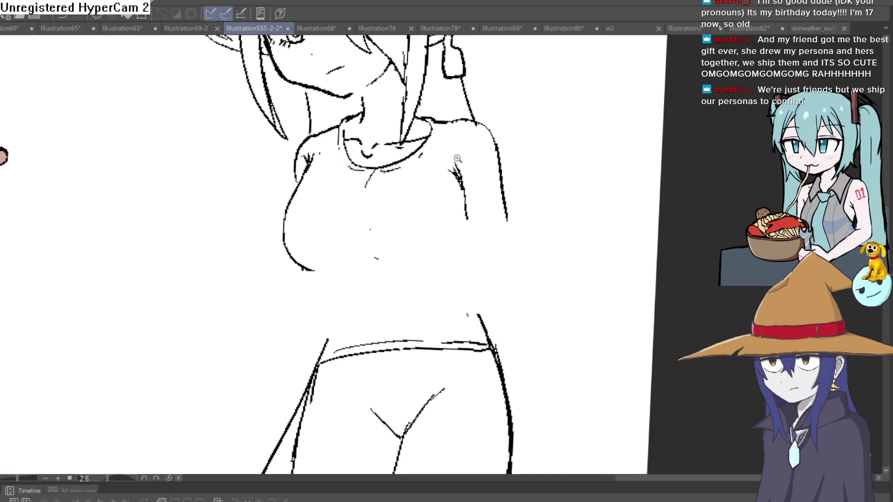
scroll(458, 159, down, 3)
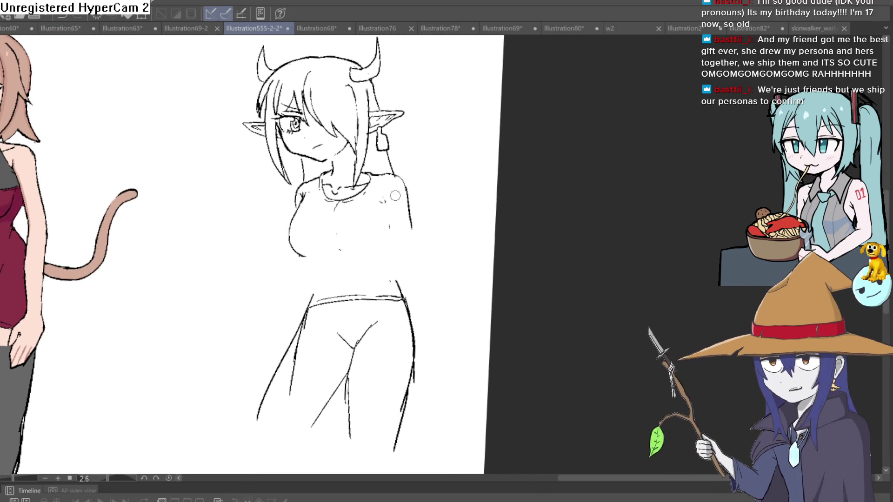
key(ctrl+z)
key(ctrl+z)
key(ctrl+z)
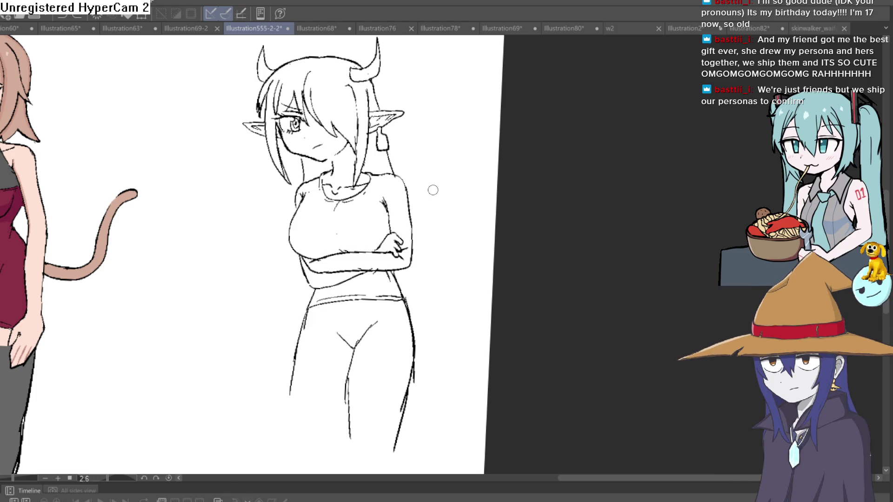
key(ctrl+z)
key(ctrl+z)
scroll(433, 190, left, 5)
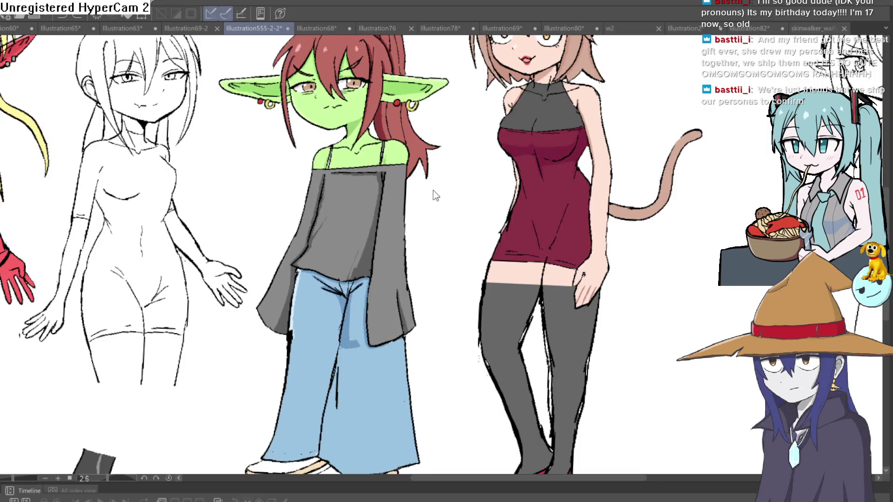
scroll(434, 190, down, 5)
scroll(499, 237, up, 5)
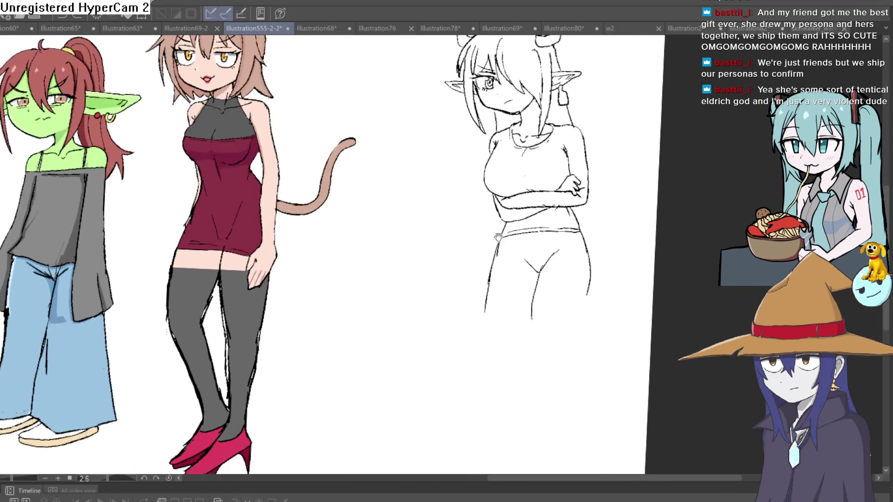
drag(498, 237, 454, 249)
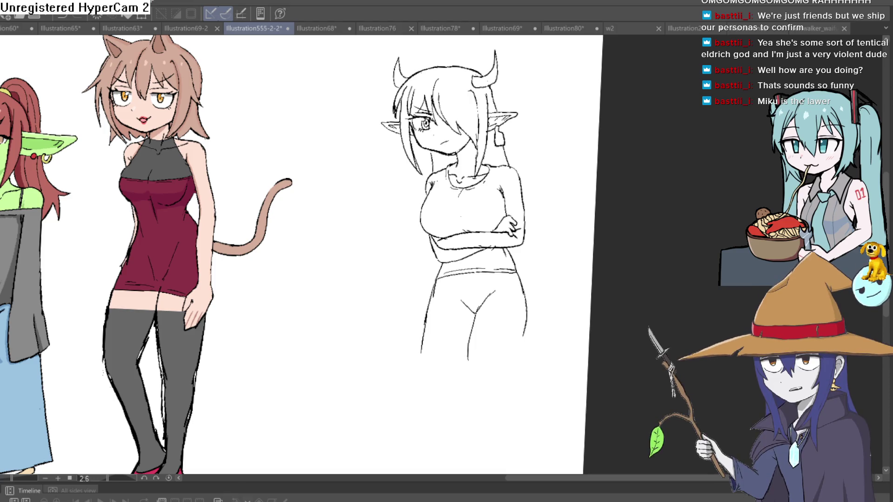
scroll(478, 262, down, 5)
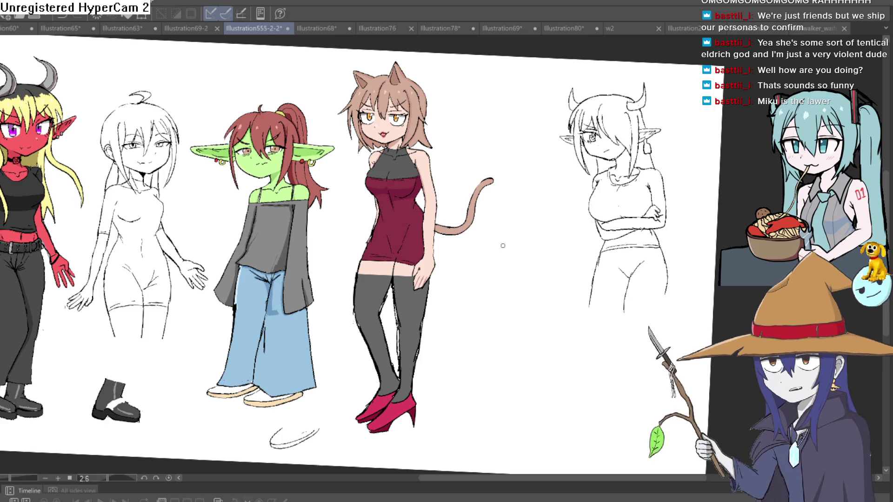
Step: Pan, straighten and zoom the lineup view down toward the characters' shoes
mouse_move(503, 245)
mouse_down()
mouse_move(554, 211)
mouse_move(572, 186)
mouse_up()
drag(192, 265, 395, 270)
drag(415, 197, 365, 204)
scroll(365, 203, down, 2)
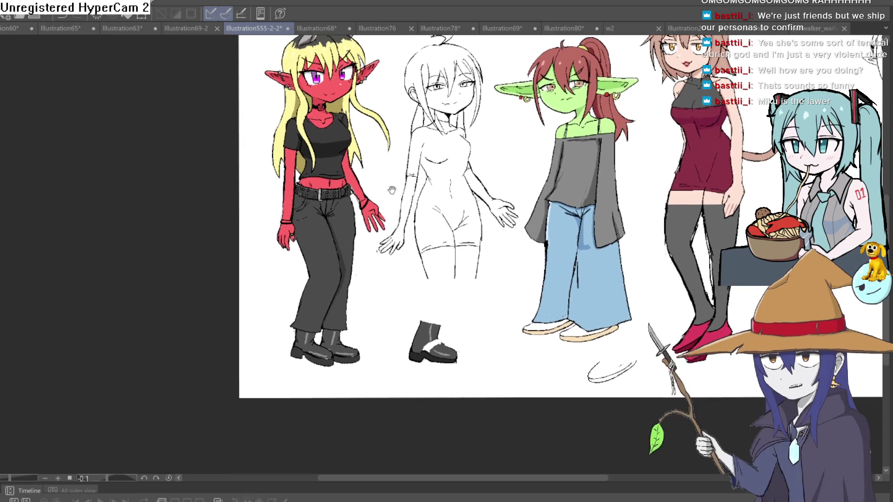
scroll(365, 203, up, 6)
scroll(393, 187, down, 1)
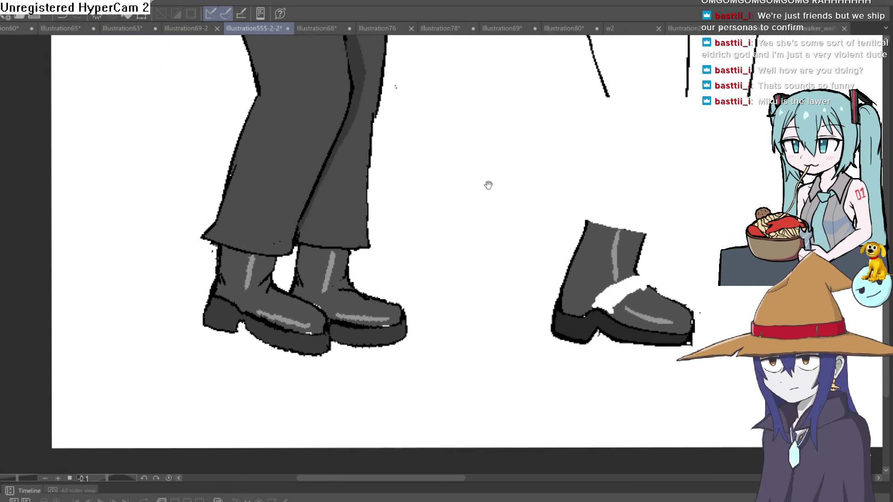
scroll(465, 279, down, 3)
scroll(469, 273, down, 1)
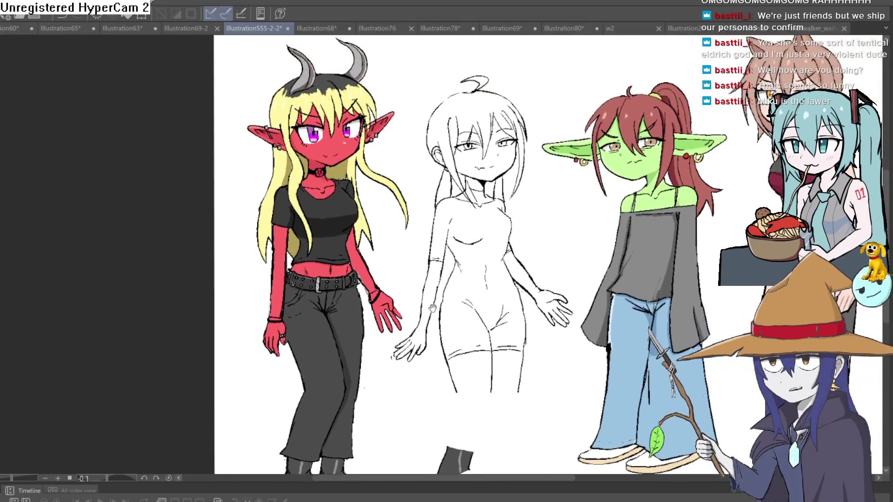
scroll(358, 302, up, 3)
mouse_move(357, 302)
mouse_down()
mouse_move(358, 279)
mouse_move(396, 298)
mouse_move(398, 311)
mouse_move(400, 275)
mouse_up()
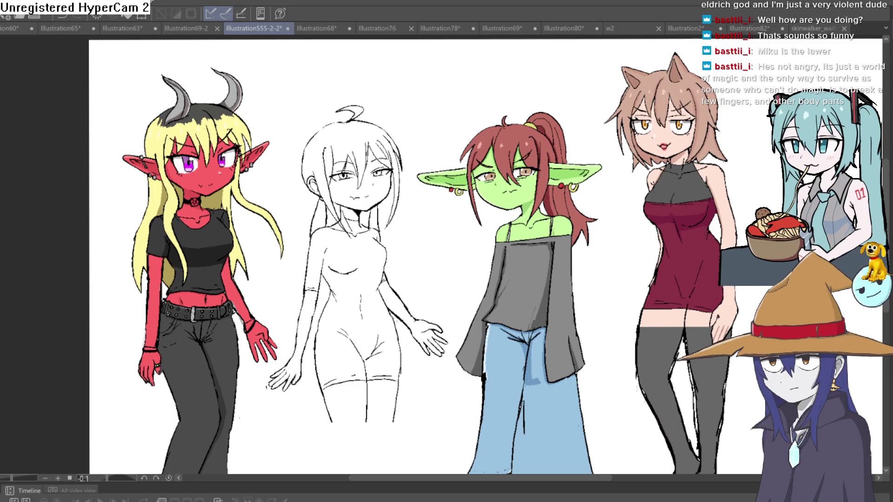
Step: Pan past the red-skinned girl's boots and frame the grey trousers and chunky dark boots
drag(600, 326, 589, 267)
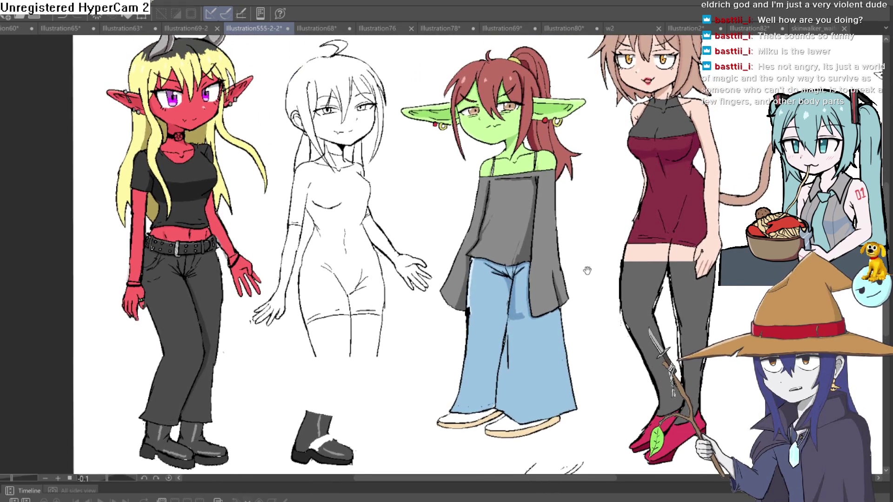
mouse_move(856, 219)
mouse_down()
mouse_move(594, 261)
mouse_move(395, 263)
mouse_move(507, 266)
mouse_move(516, 202)
mouse_up()
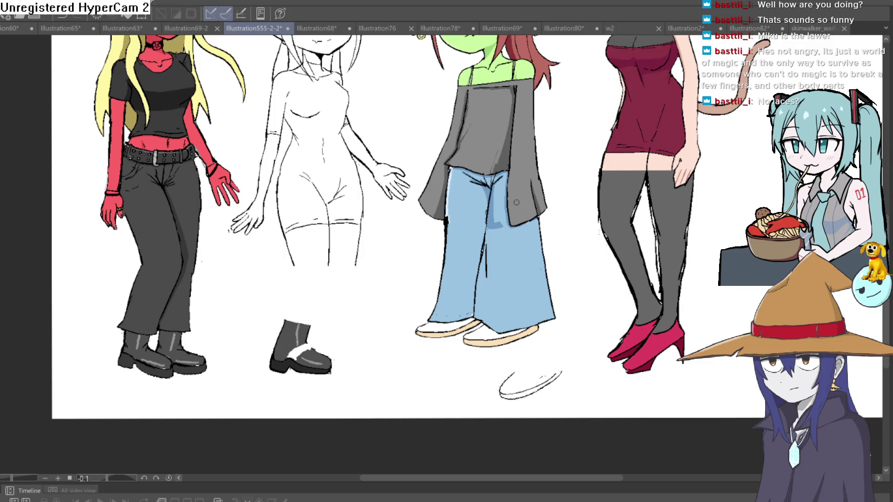
scroll(280, 261, down, 2)
scroll(387, 204, up, 2)
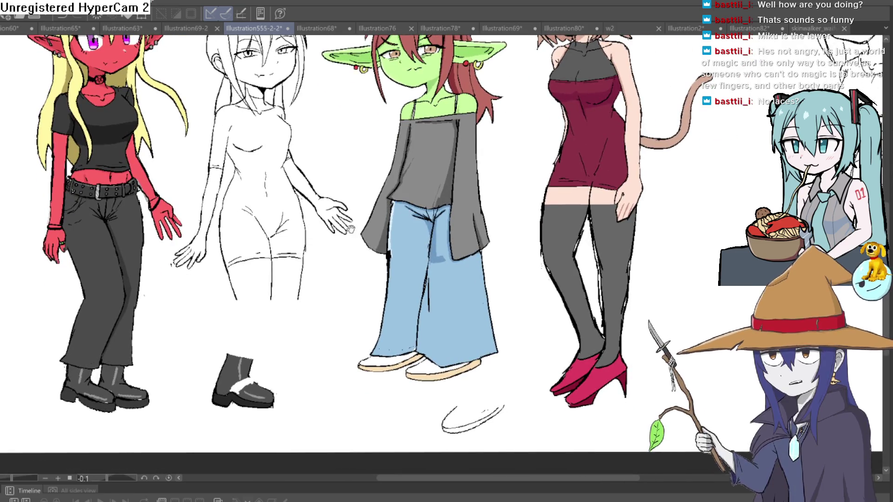
scroll(350, 230, down, 2)
scroll(436, 215, up, 5)
scroll(472, 225, down, 1)
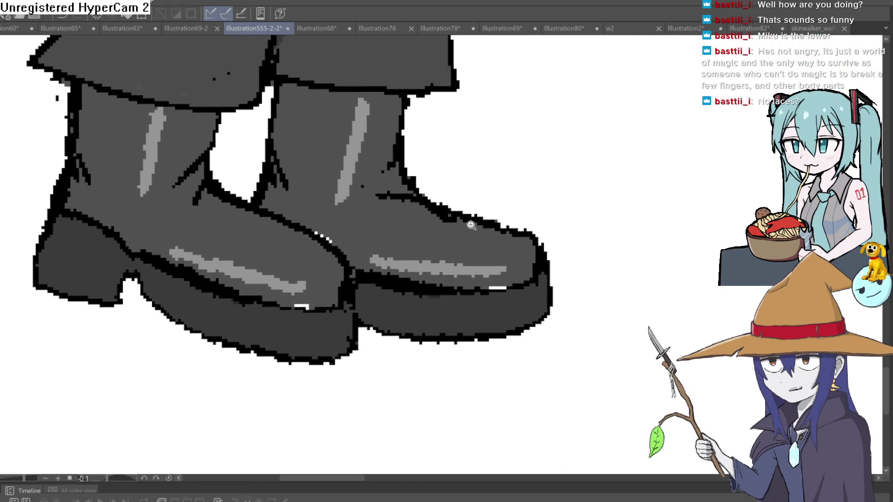
scroll(471, 225, down, 1)
drag(503, 191, 506, 215)
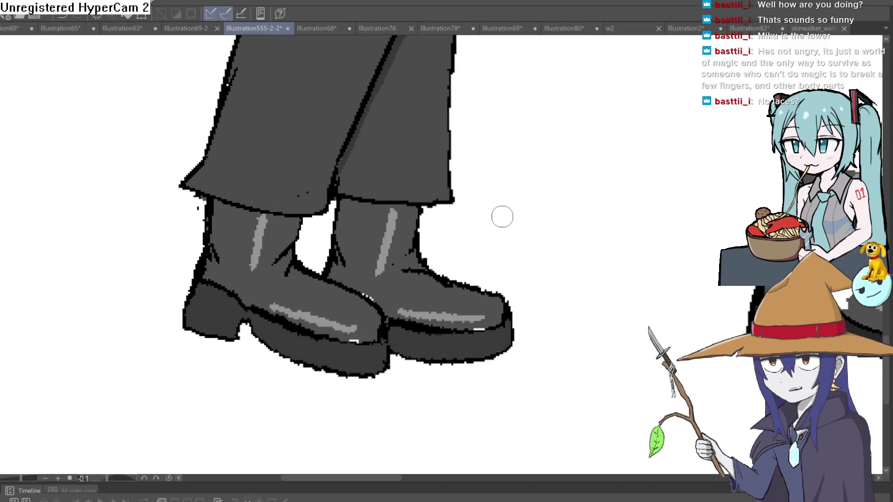
mouse_move(415, 228)
mouse_down()
mouse_move(434, 221)
mouse_move(414, 279)
mouse_up()
scroll(433, 220, down, 1)
scroll(428, 225, up, 1)
scroll(429, 228, down, 1)
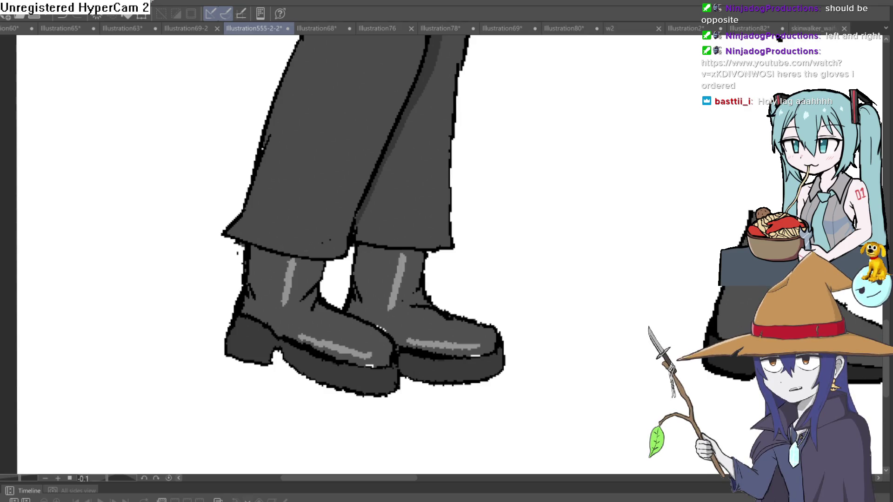
Step: Undo the accidental stroke and pan right to the fur-trimmed boot and light-blue trousers
drag(599, 210, 642, 153)
key(ctrl+z)
drag(642, 186, 543, 146)
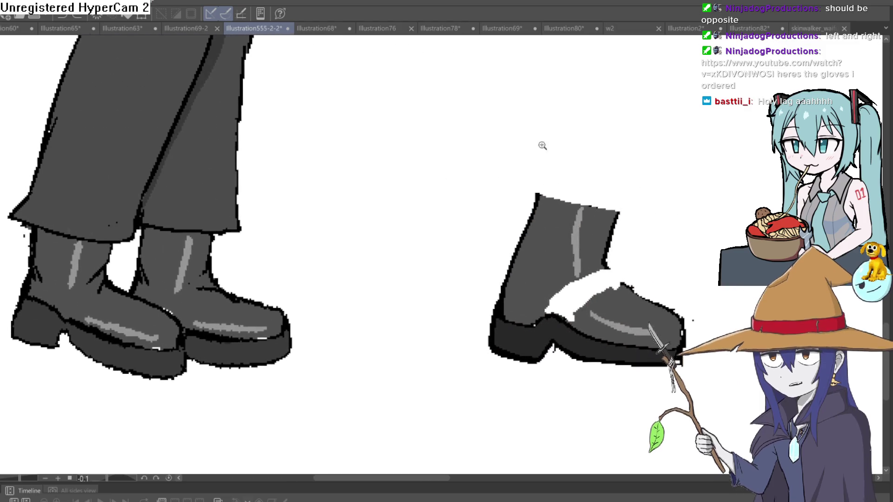
scroll(542, 145, down, 4)
scroll(511, 170, up, 4)
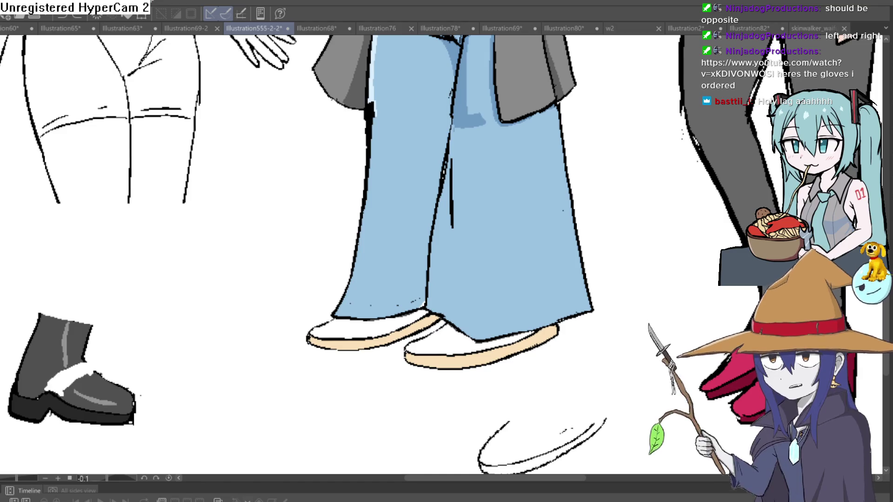
Step: Zoom out until four girls are visible down to their feet
scroll(668, 229, down, 5)
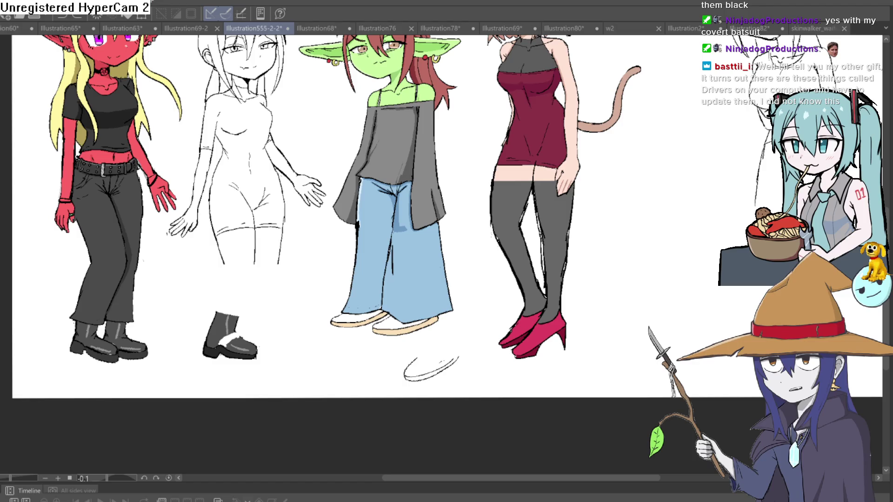
Step: Lasso the red character's boots, deselect, and pan to the horned elf sketch
mouse_move(155, 322)
mouse_down()
mouse_move(63, 318)
mouse_move(150, 341)
mouse_up()
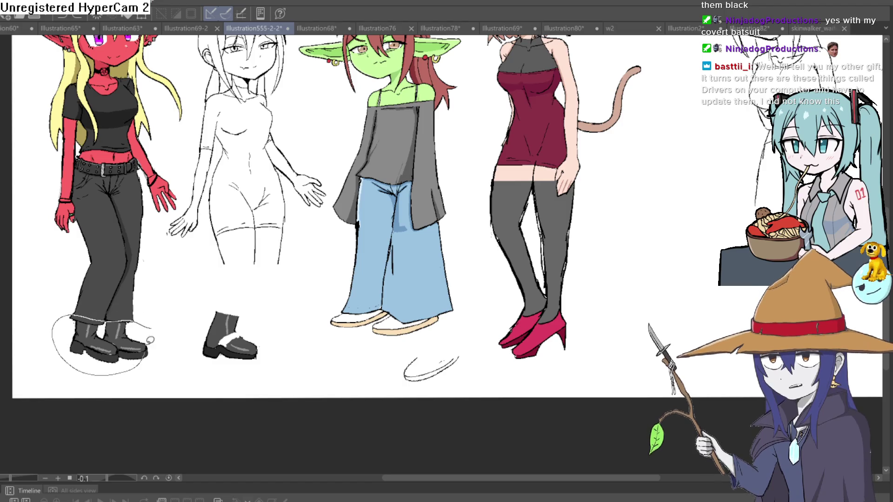
key(ctrl+d)
drag(627, 241, 372, 269)
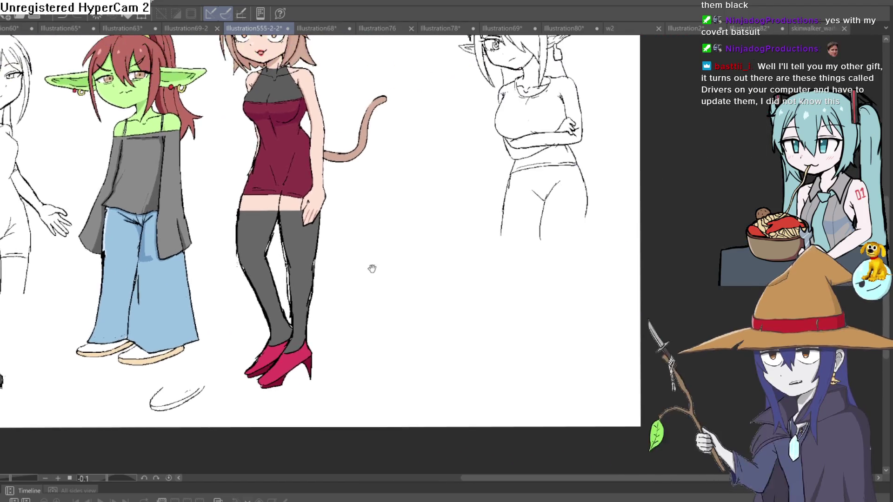
drag(513, 187, 498, 214)
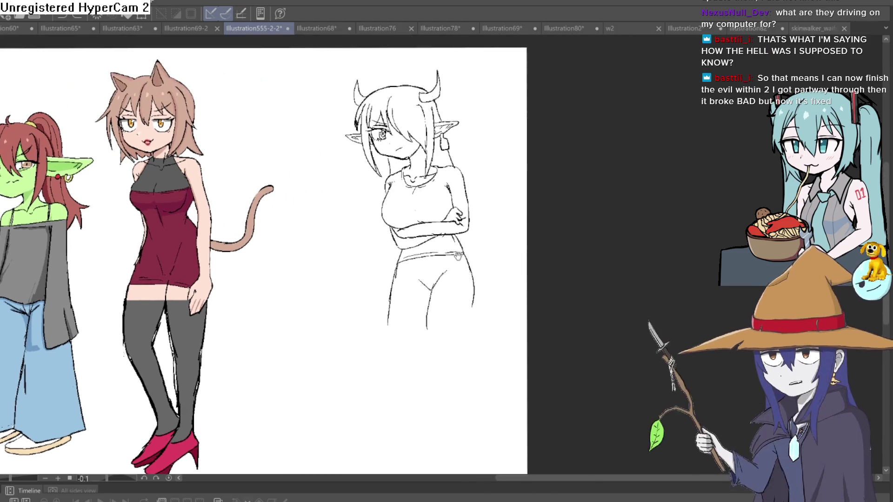
Step: Zoom into the elf's face and erase the stray section of jaw line
scroll(390, 250, up, 3)
drag(408, 250, 410, 266)
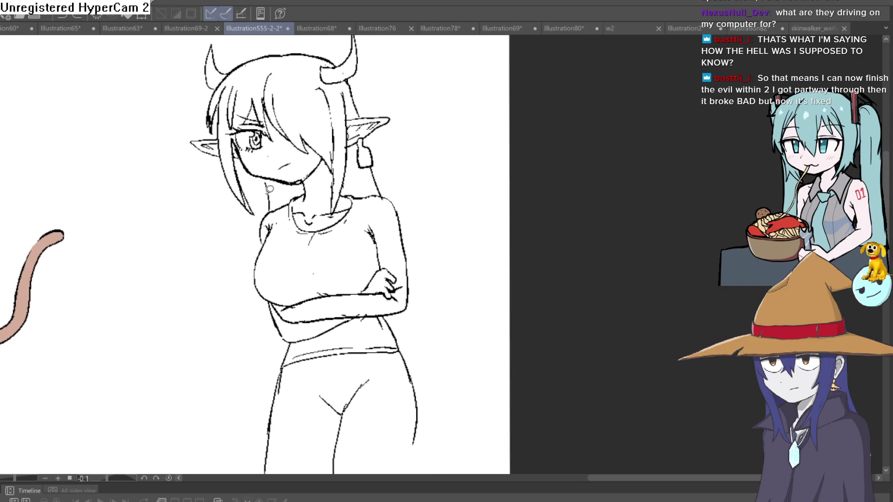
scroll(254, 174, up, 4)
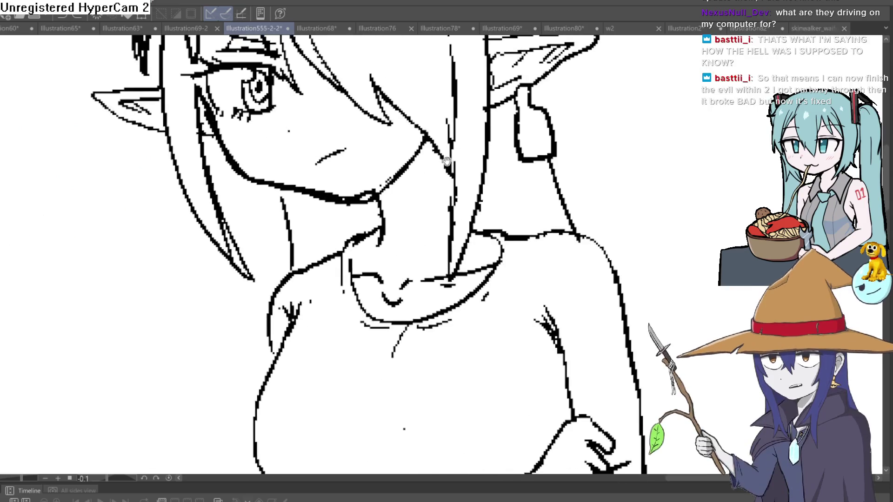
mouse_move(371, 185)
mouse_down()
mouse_move(319, 186)
mouse_move(368, 200)
mouse_up()
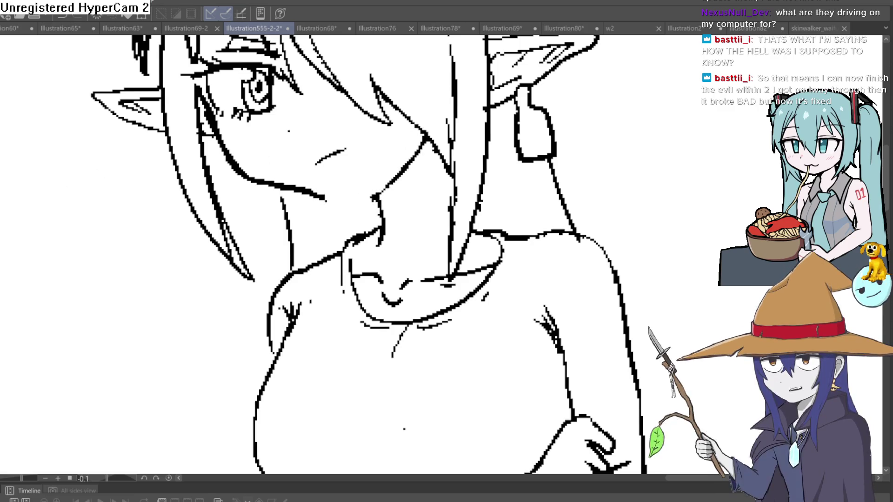
scroll(557, 135, down, 3)
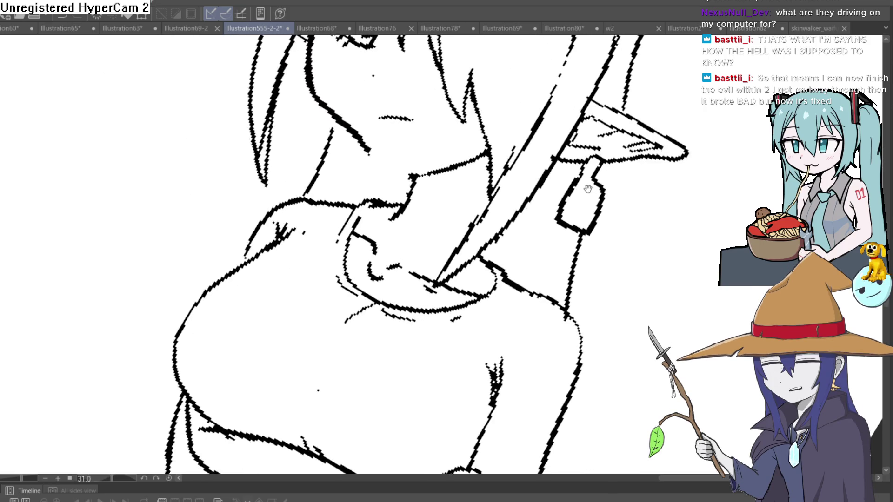
scroll(562, 76, up, 3)
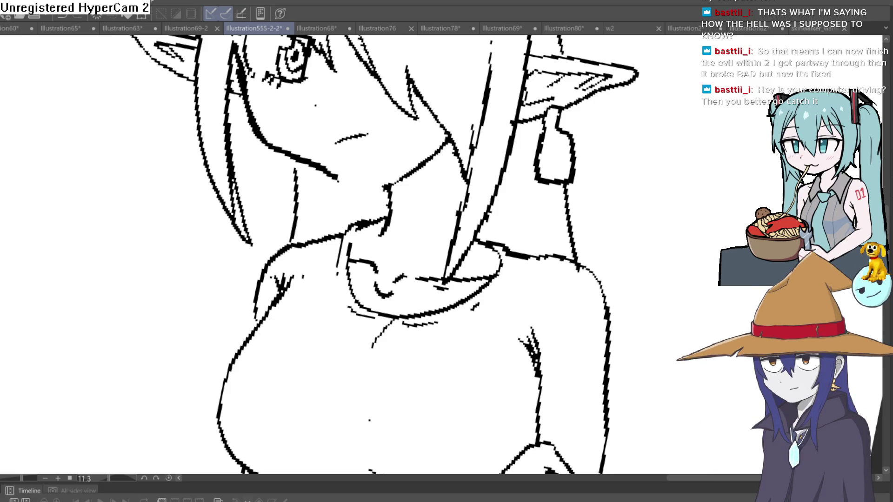
scroll(677, 118, up, 3)
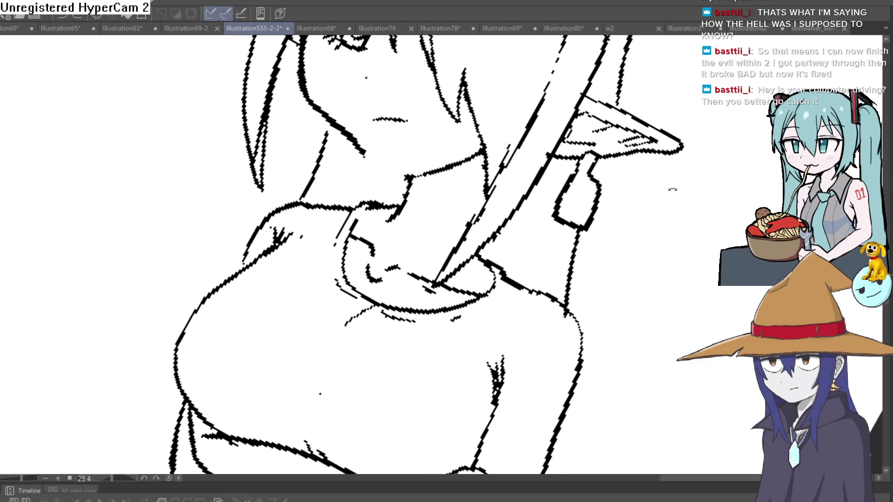
scroll(830, 42, down, 2)
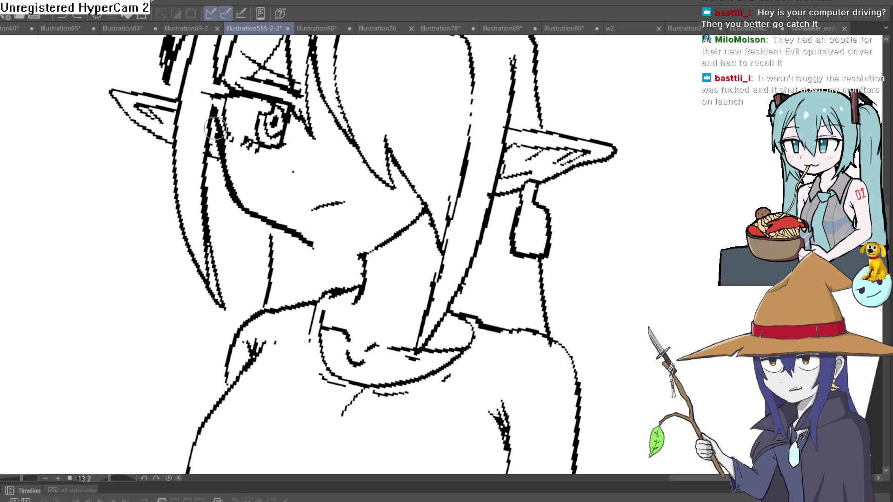
Step: Redraw the jawline under the cheek as a bolder stroke, undoing the stray short stroke below it
mouse_move(219, 175)
mouse_down()
mouse_move(229, 191)
mouse_move(309, 240)
mouse_move(370, 221)
mouse_move(412, 196)
mouse_move(320, 246)
mouse_up()
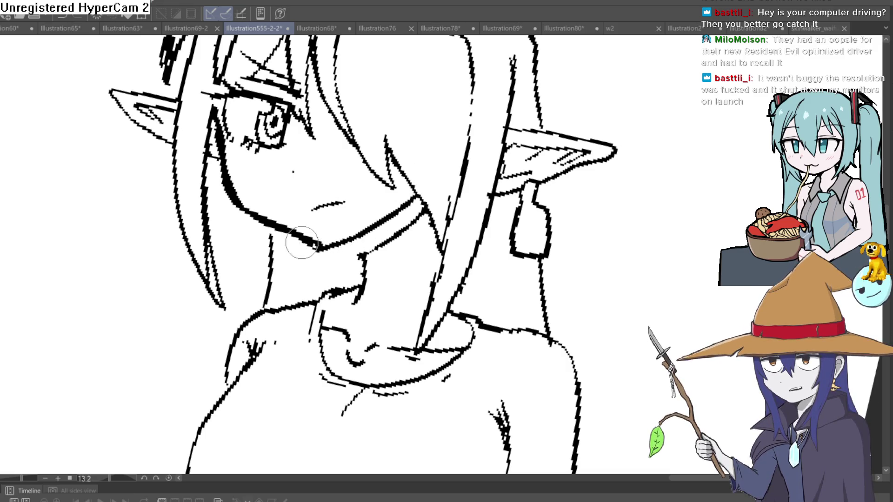
drag(421, 214, 395, 232)
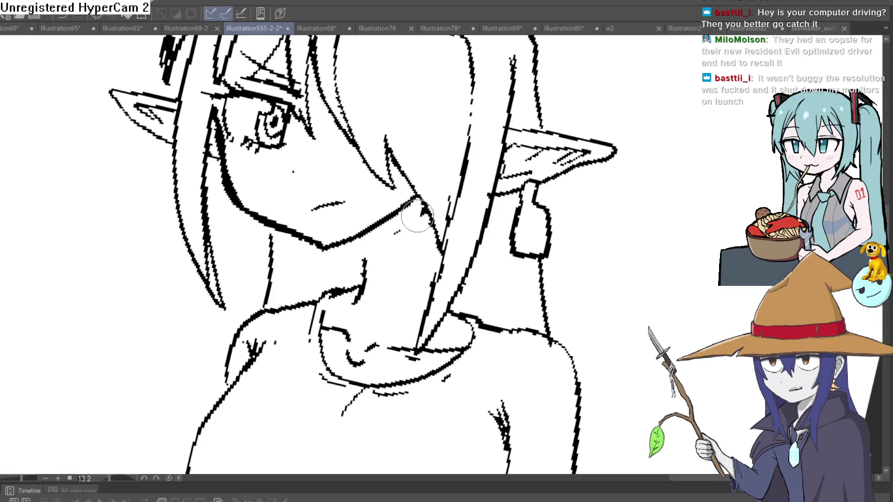
key(ctrl+z)
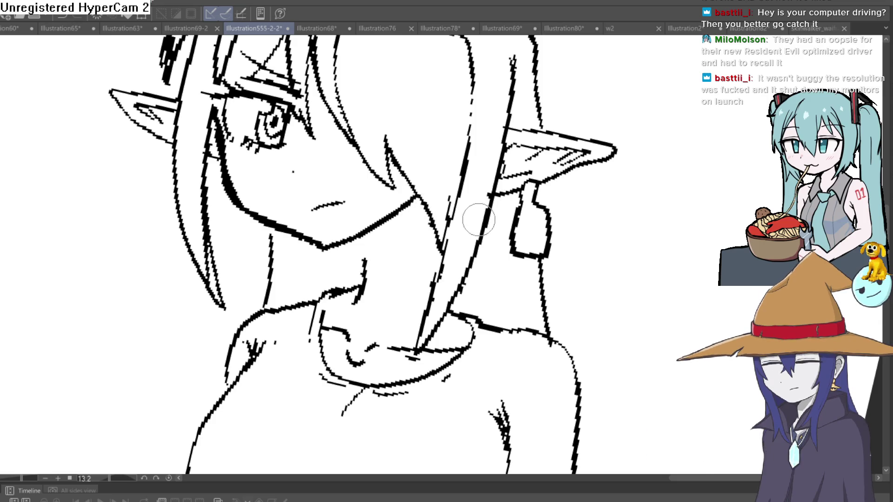
Step: Zoom and pan the view to bring the neck, earring and collar area into focus
scroll(483, 228, down, 5)
scroll(484, 228, up, 6)
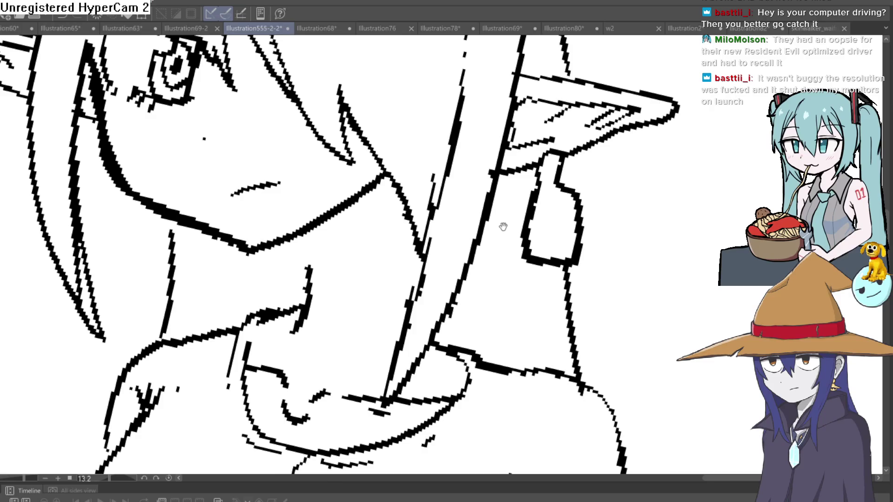
drag(506, 225, 499, 242)
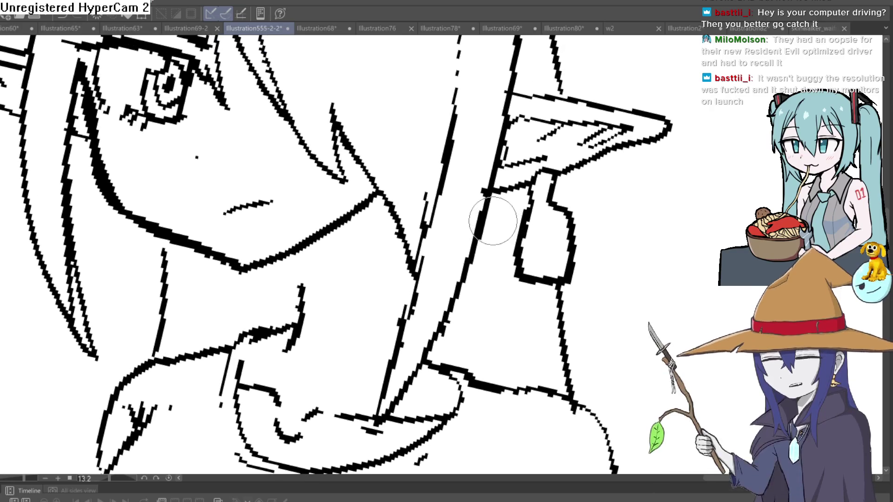
scroll(493, 218, down, 2)
scroll(492, 217, up, 2)
scroll(492, 216, down, 2)
scroll(489, 210, up, 2)
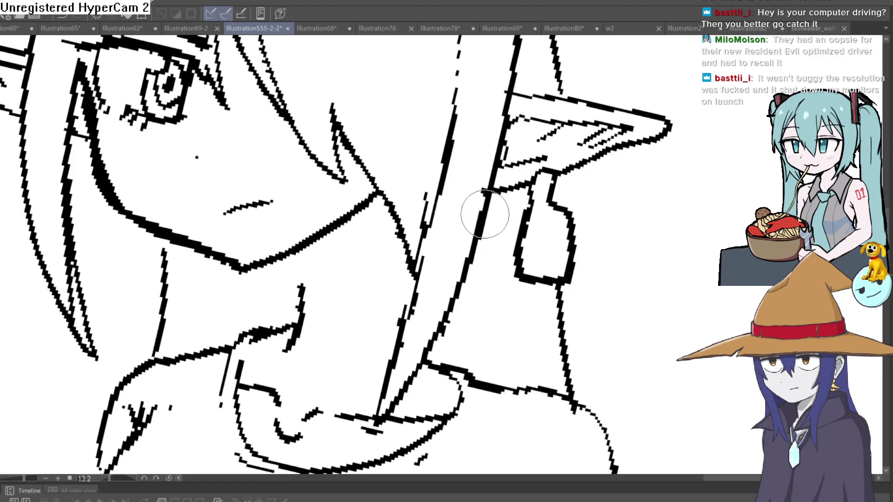
scroll(485, 214, down, 2)
scroll(486, 209, up, 2)
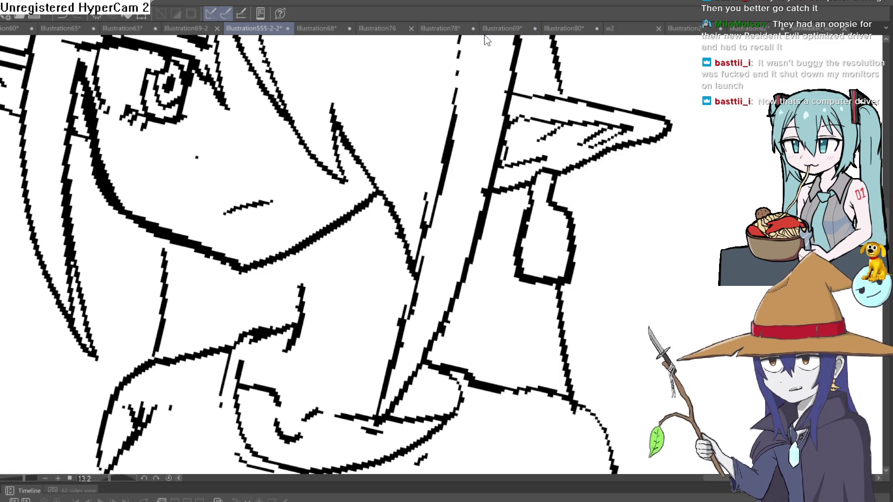
scroll(476, 89, down, 3)
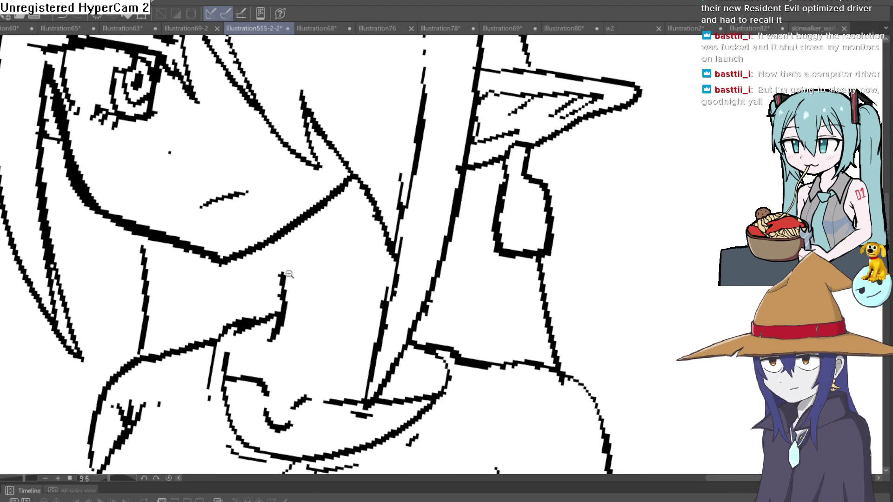
scroll(289, 273, up, 3)
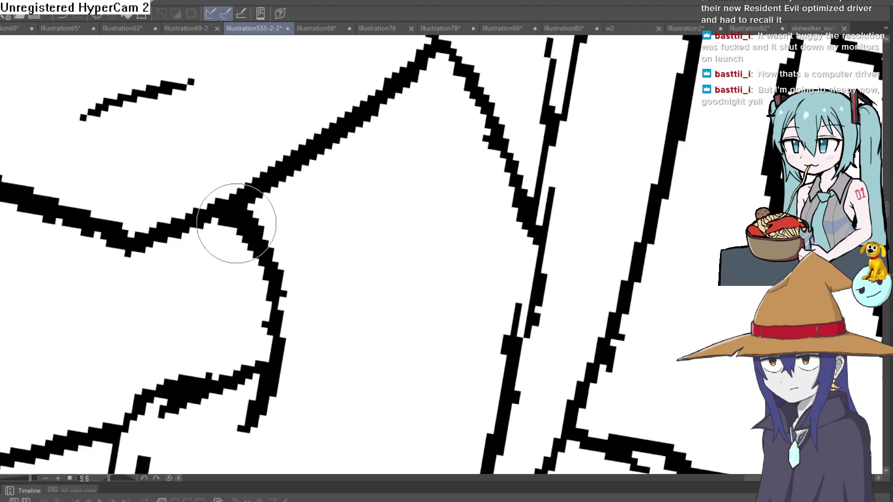
scroll(279, 233, down, 5)
scroll(289, 248, up, 5)
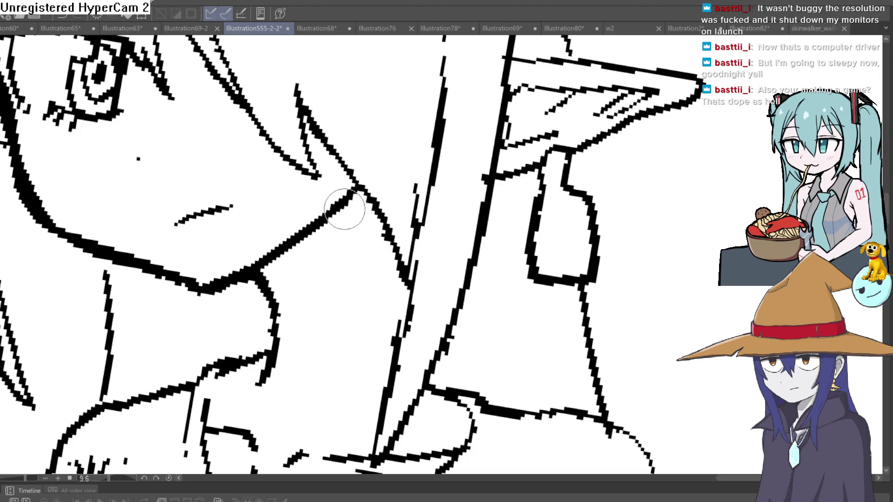
scroll(449, 195, down, 6)
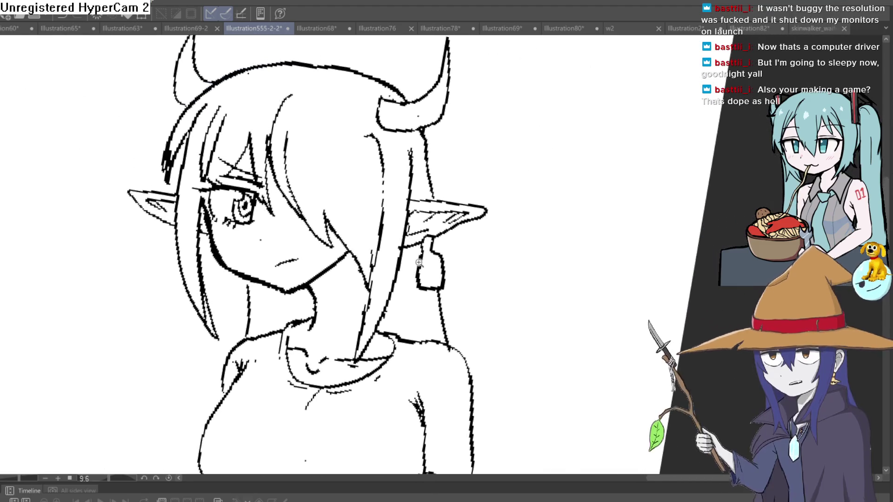